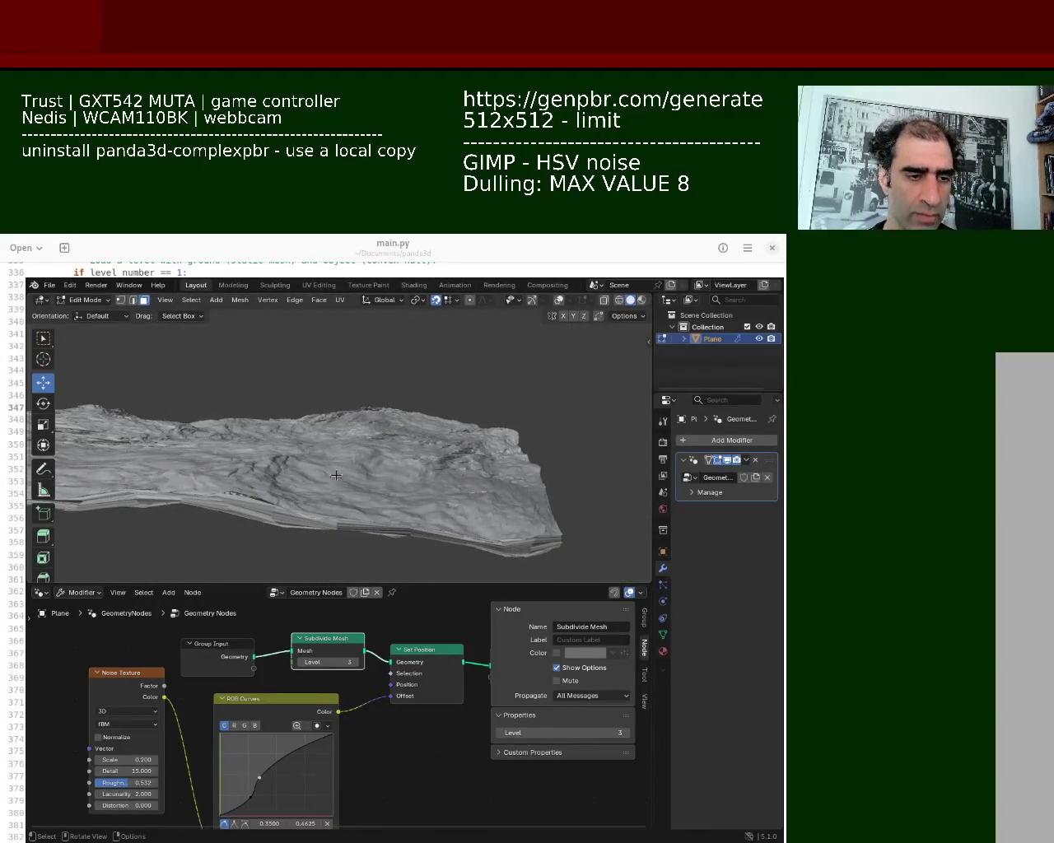
Step: Set the Subdivide Mesh level to 2
left_click(330, 662)
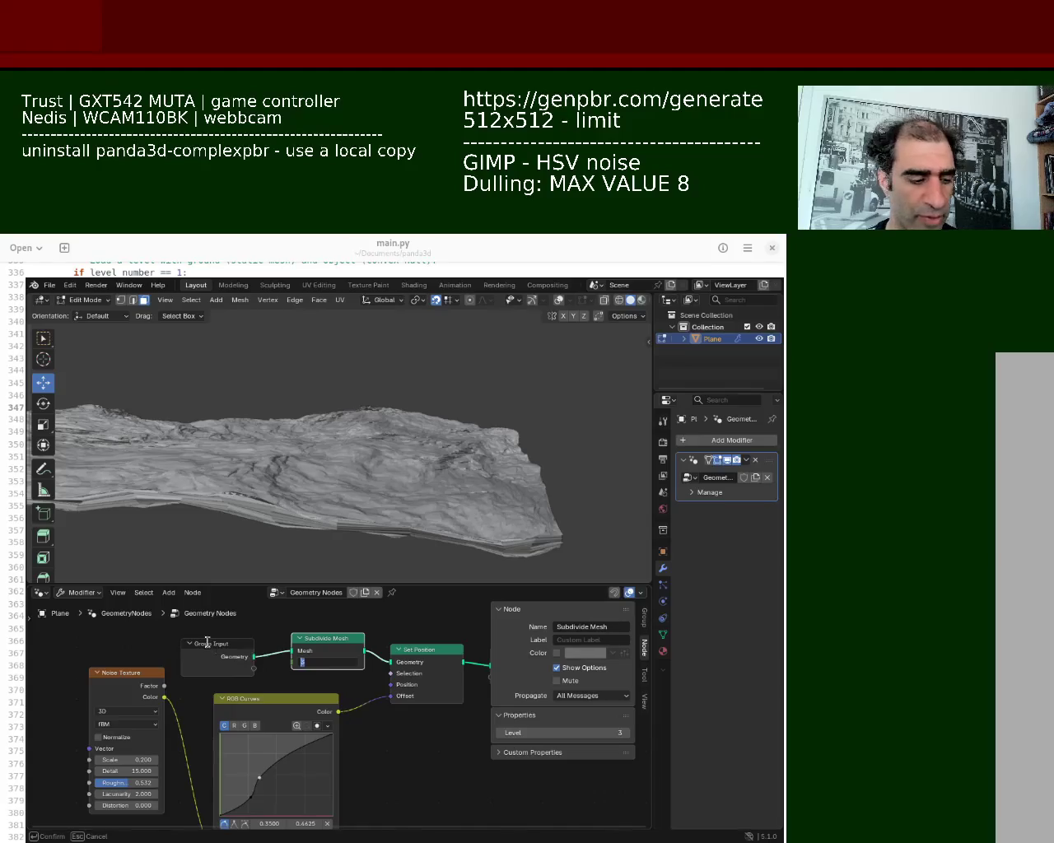
key("Return")
middle_click_drag(306, 522, 317, 491)
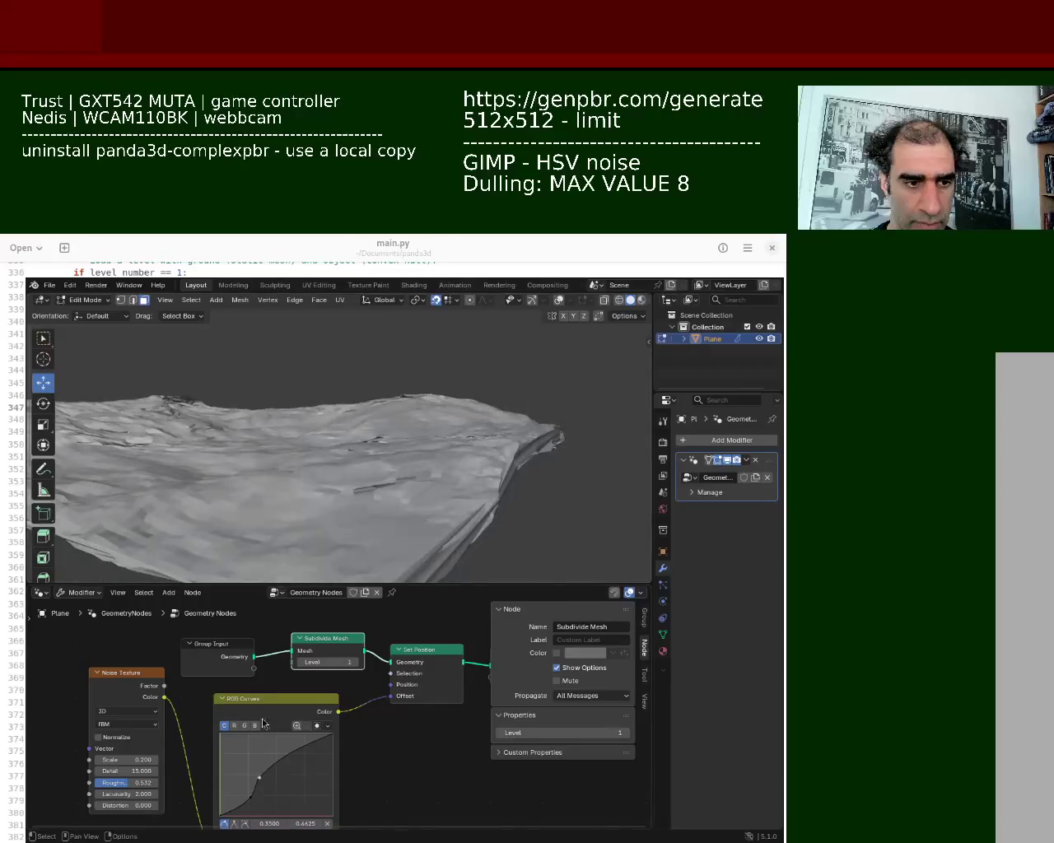
left_click(330, 662)
type("2")
key("Return")
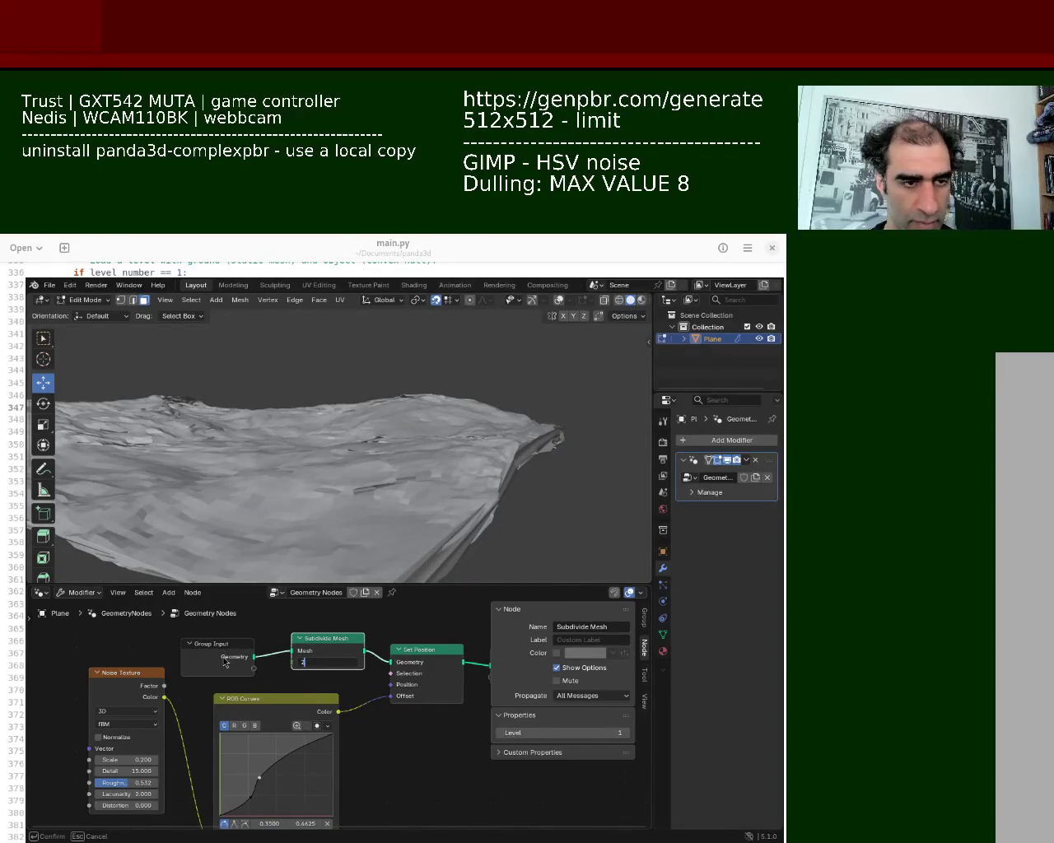
mouse_move(318, 407)
middle_mouse_down()
mouse_move(263, 502)
mouse_move(264, 428)
middle_mouse_up()
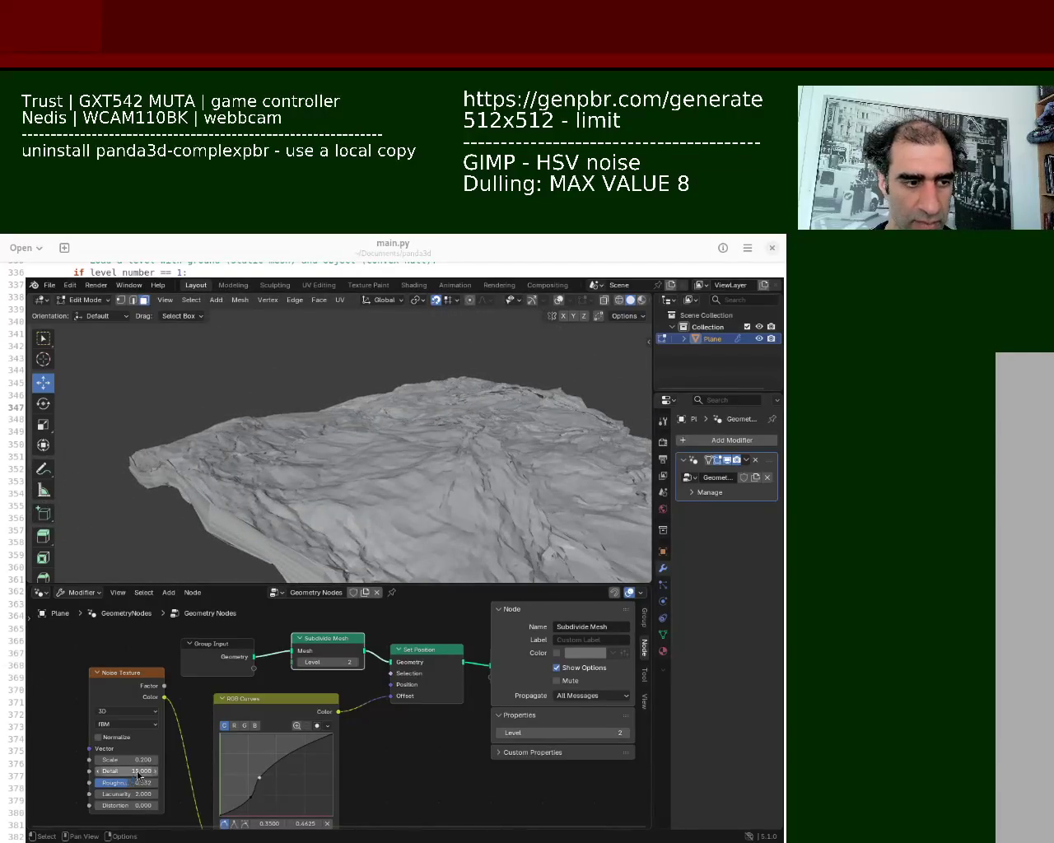
Step: Raise the RGB Curves point, push Noise Texture Scale to about -40.8, then delete the plane
mouse_move(259, 782)
left_mouse_down()
mouse_move(254, 757)
mouse_move(259, 776)
left_mouse_up()
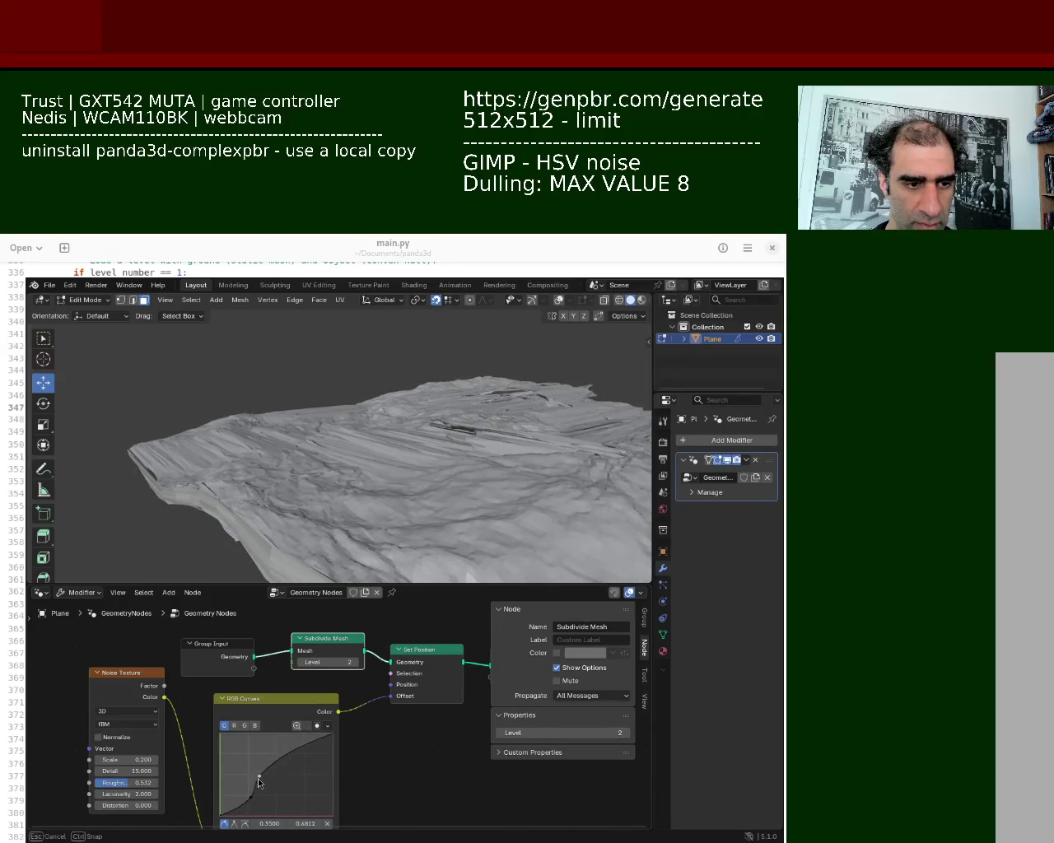
left_click_drag(110, 760, 17, 759)
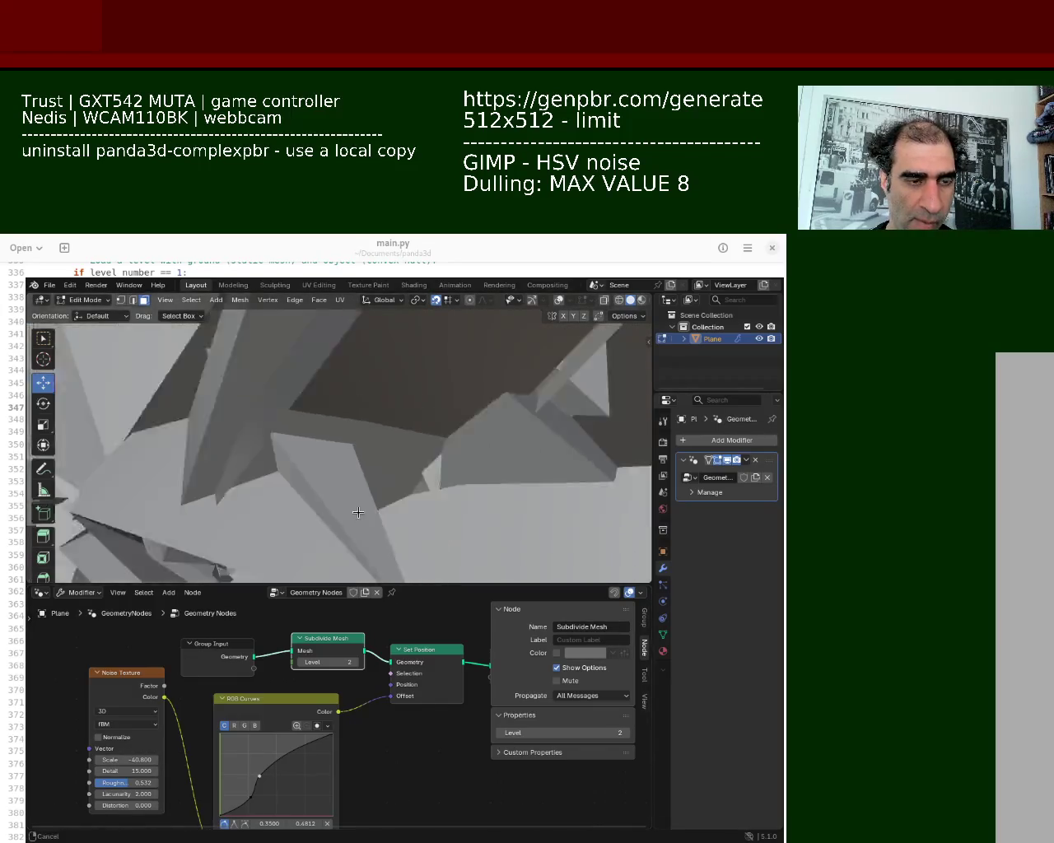
left_click_drag(16, 760, 12, 760)
mouse_move(123, 759)
left_mouse_down()
mouse_move(114, 760)
mouse_move(141, 760)
left_mouse_up()
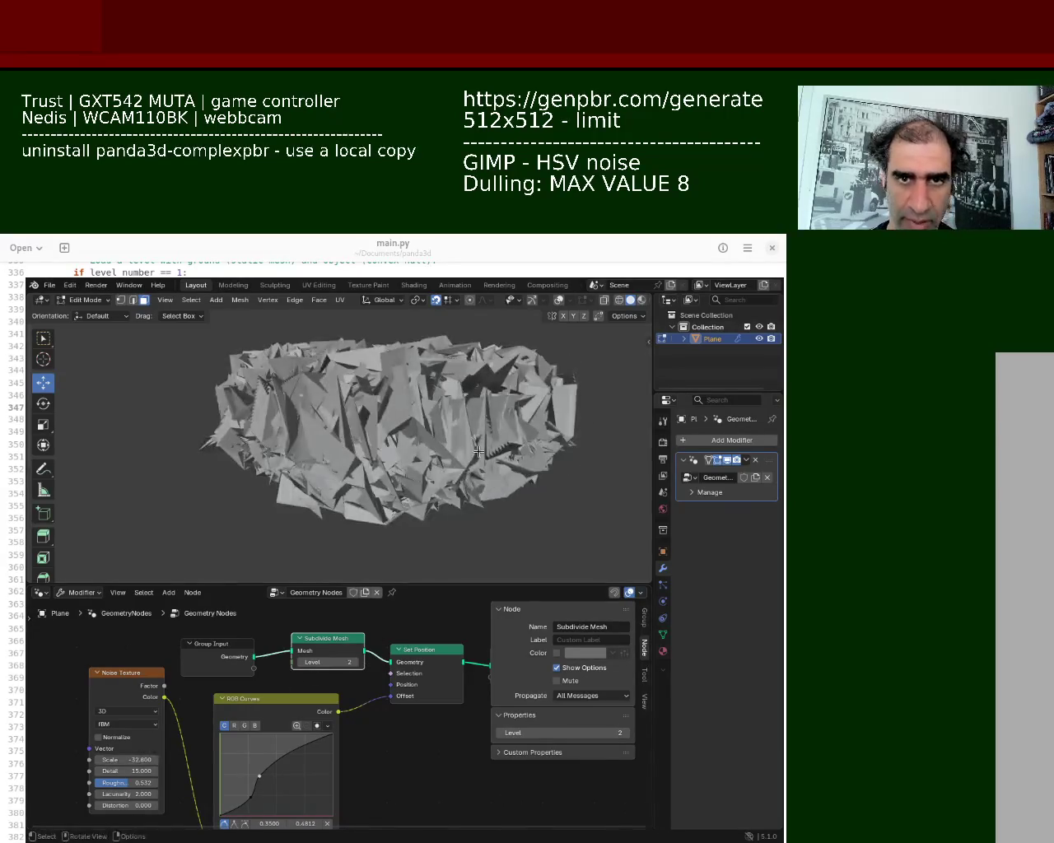
key("Delete")
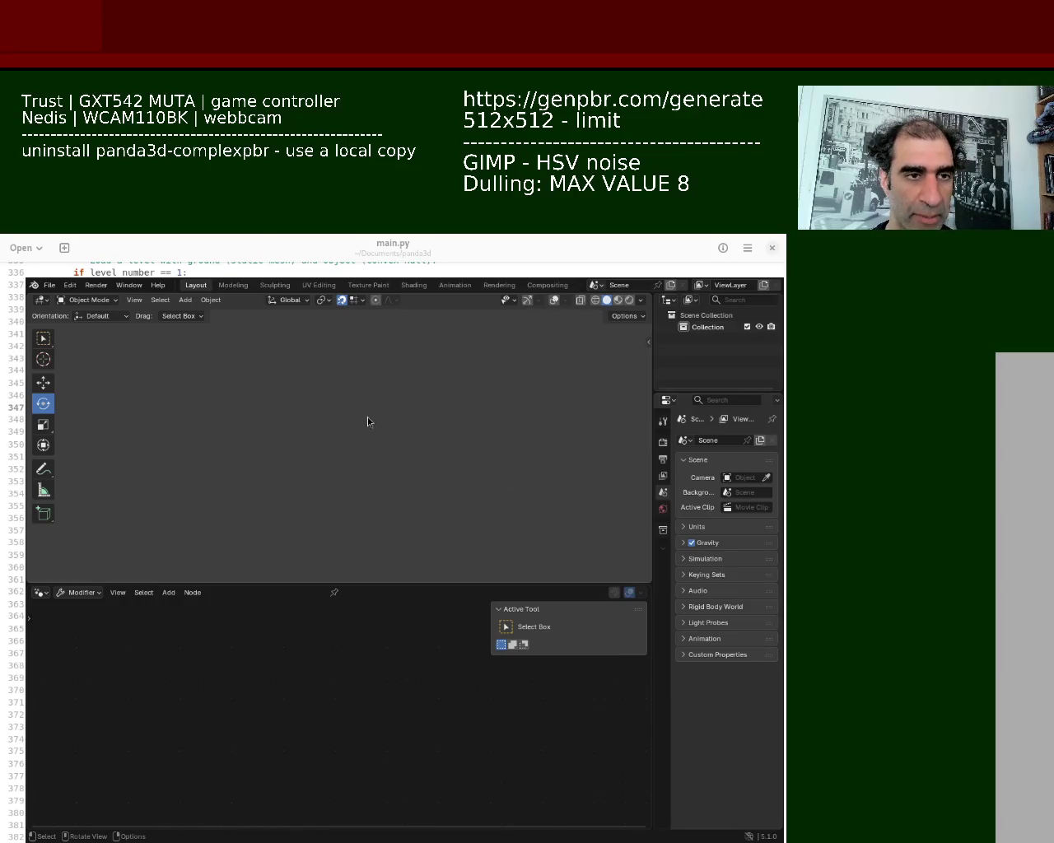
Step: Add a new default plane mesh, collapse its Add Plane panel, and enable overlays
left_click(209, 301)
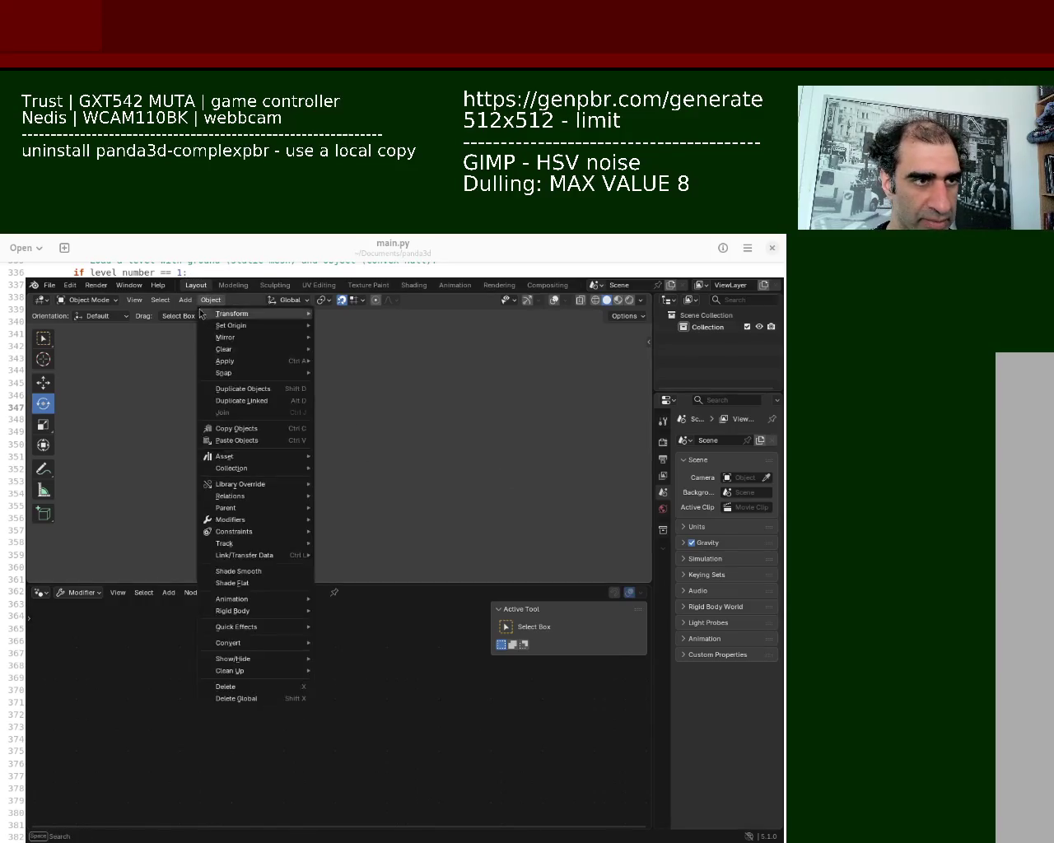
mouse_move(224, 314)
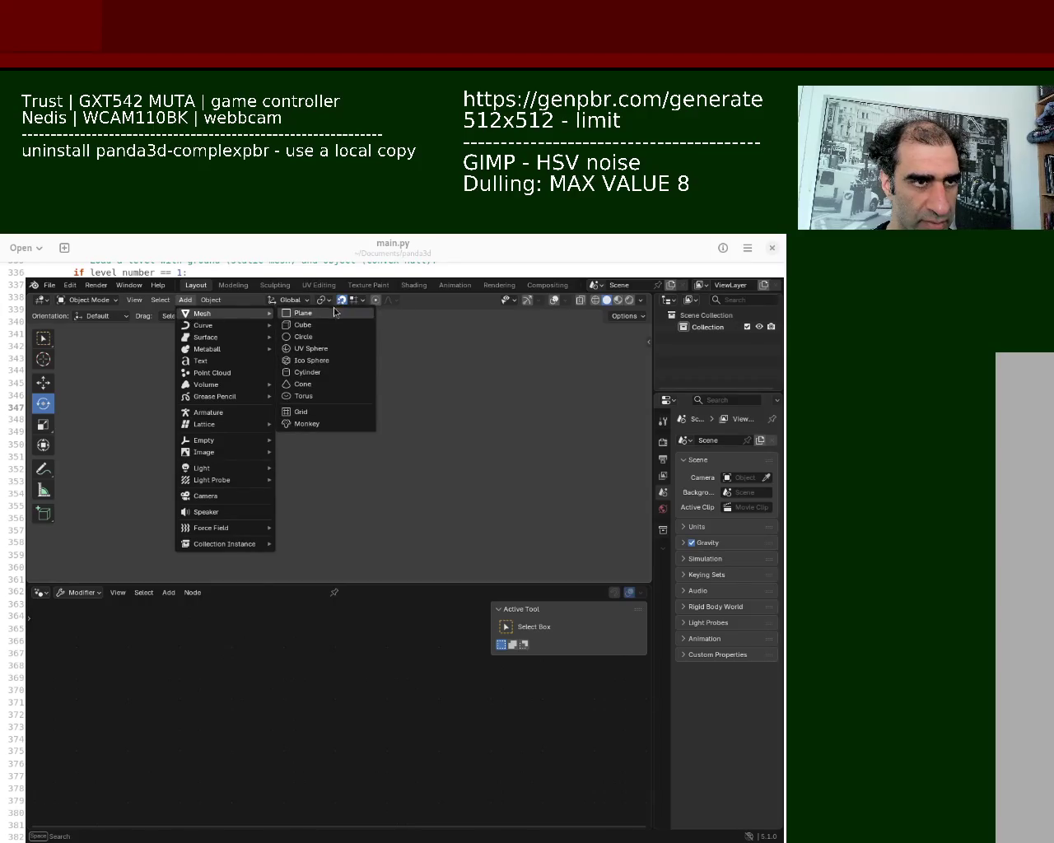
left_click(334, 313)
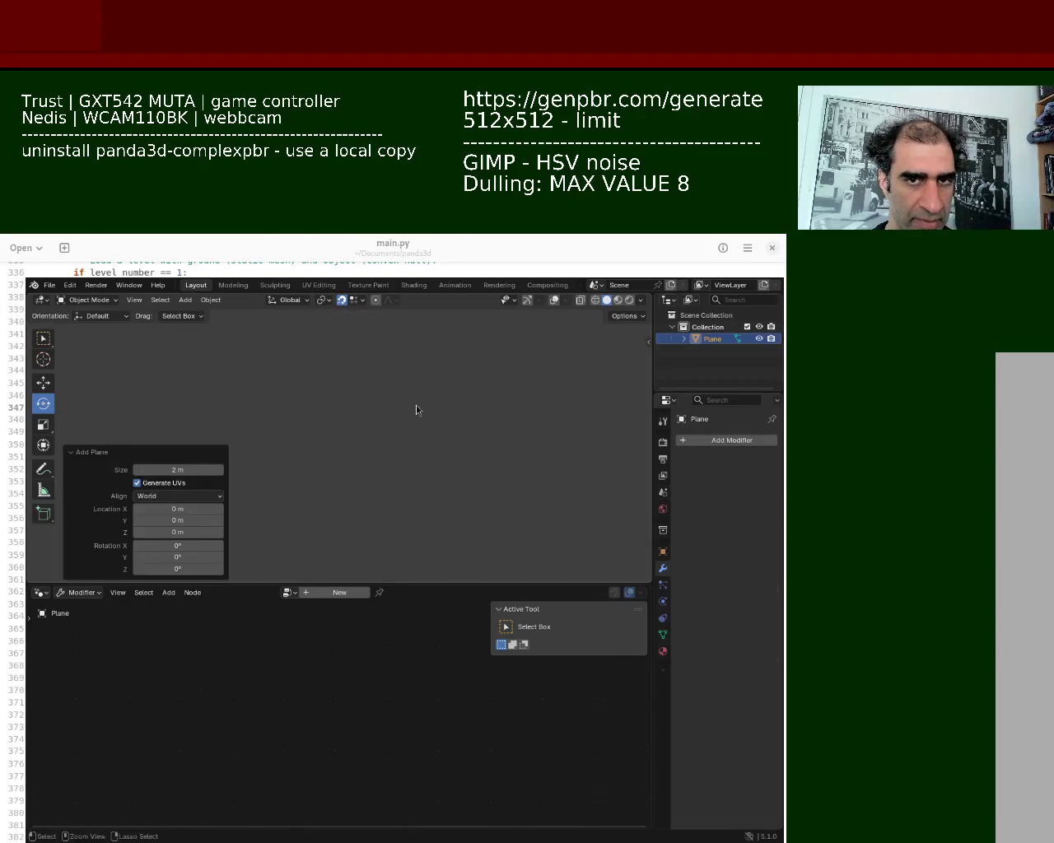
middle_click_drag(404, 459, 359, 469, "ctrl")
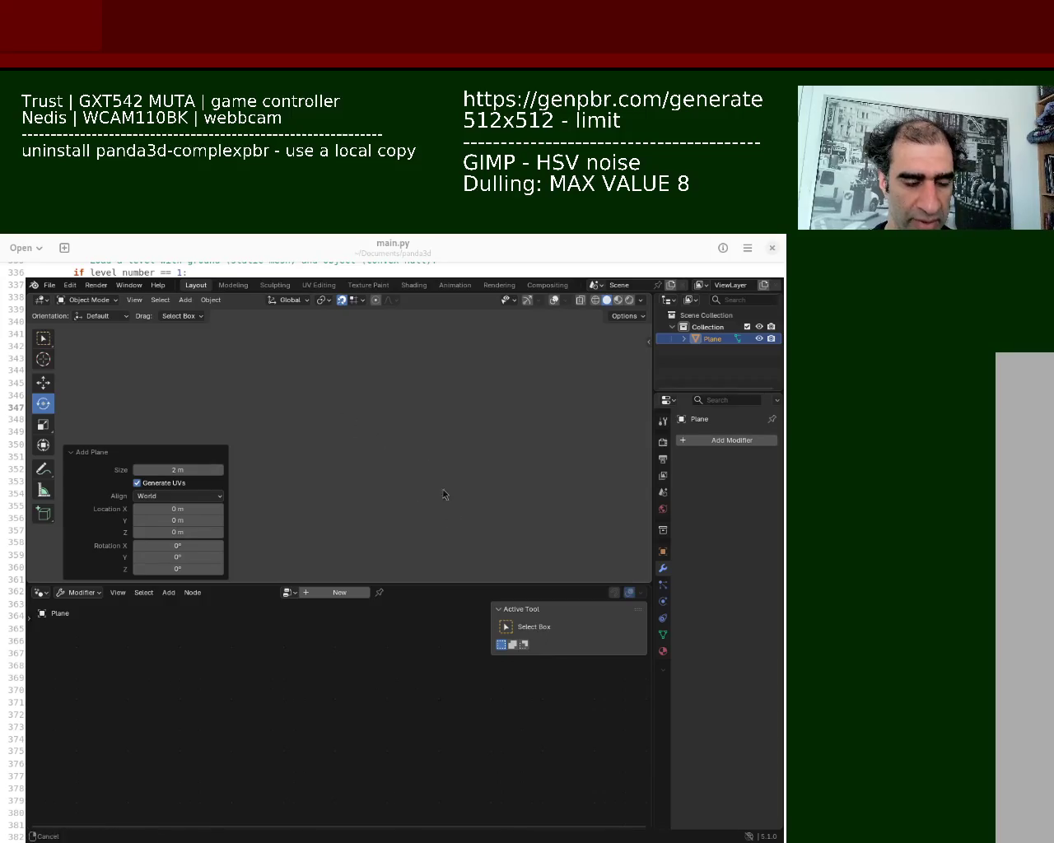
middle_click_drag(439, 476, 283, 360, "ctrl")
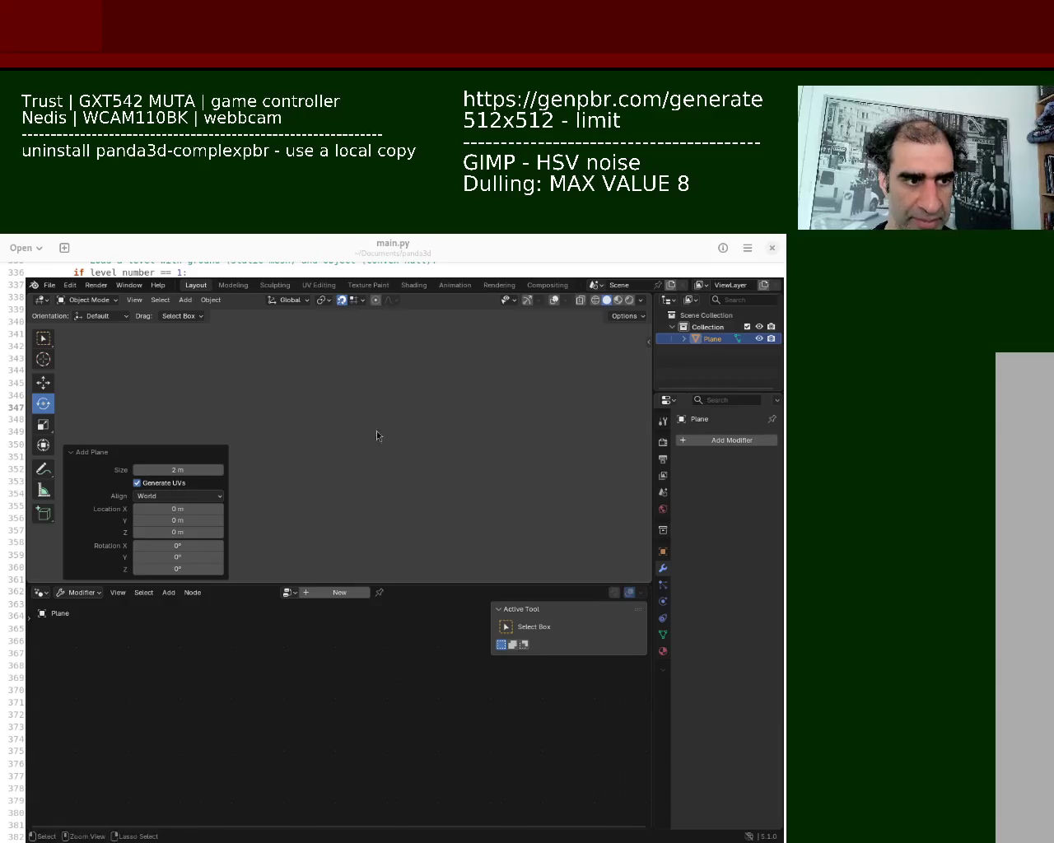
left_click(79, 452)
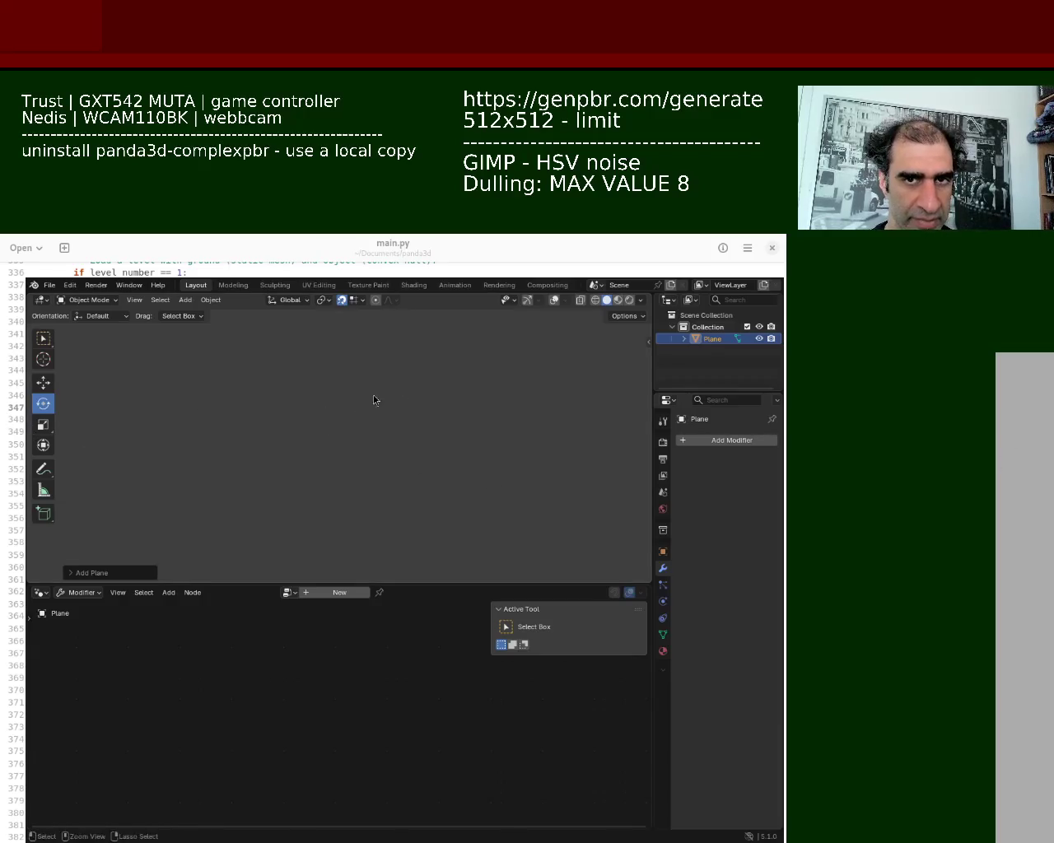
left_click(527, 300)
Step: Turn on the navigation gizmo and orbit around the new plane to a lower angle
left_click(554, 299)
mouse_move(452, 466)
middle_mouse_down()
mouse_move(314, 440)
mouse_move(388, 375)
mouse_move(395, 446)
mouse_move(418, 359)
mouse_move(477, 435)
mouse_move(470, 355)
middle_mouse_up()
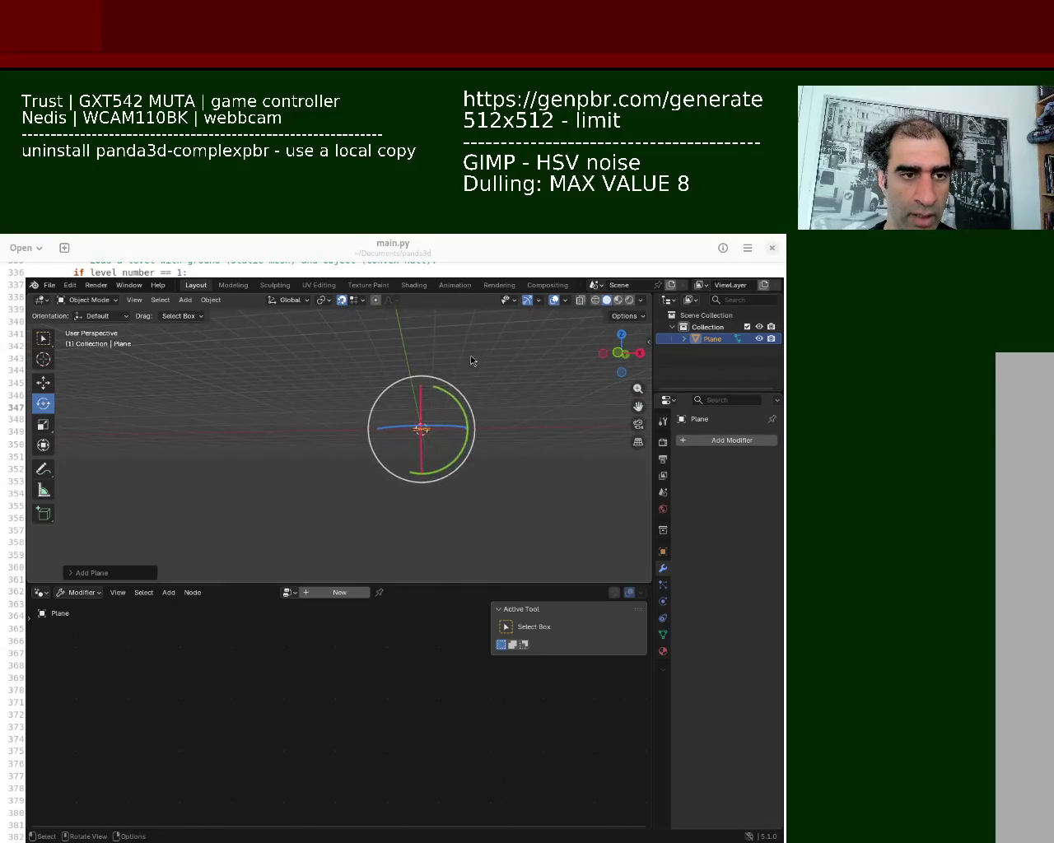
left_click(524, 404)
mouse_move(521, 382)
middle_mouse_down()
mouse_move(498, 404)
mouse_move(547, 338)
mouse_move(454, 420)
middle_mouse_up()
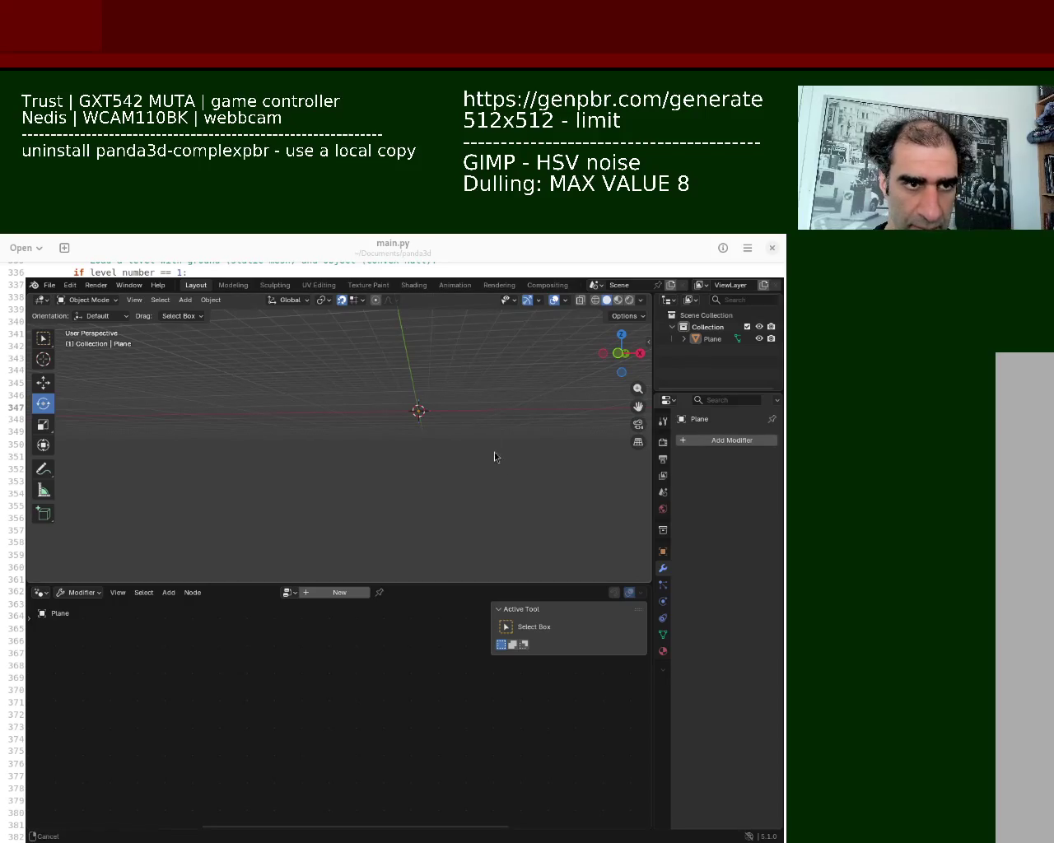
middle_click_drag(481, 428, 470, 431)
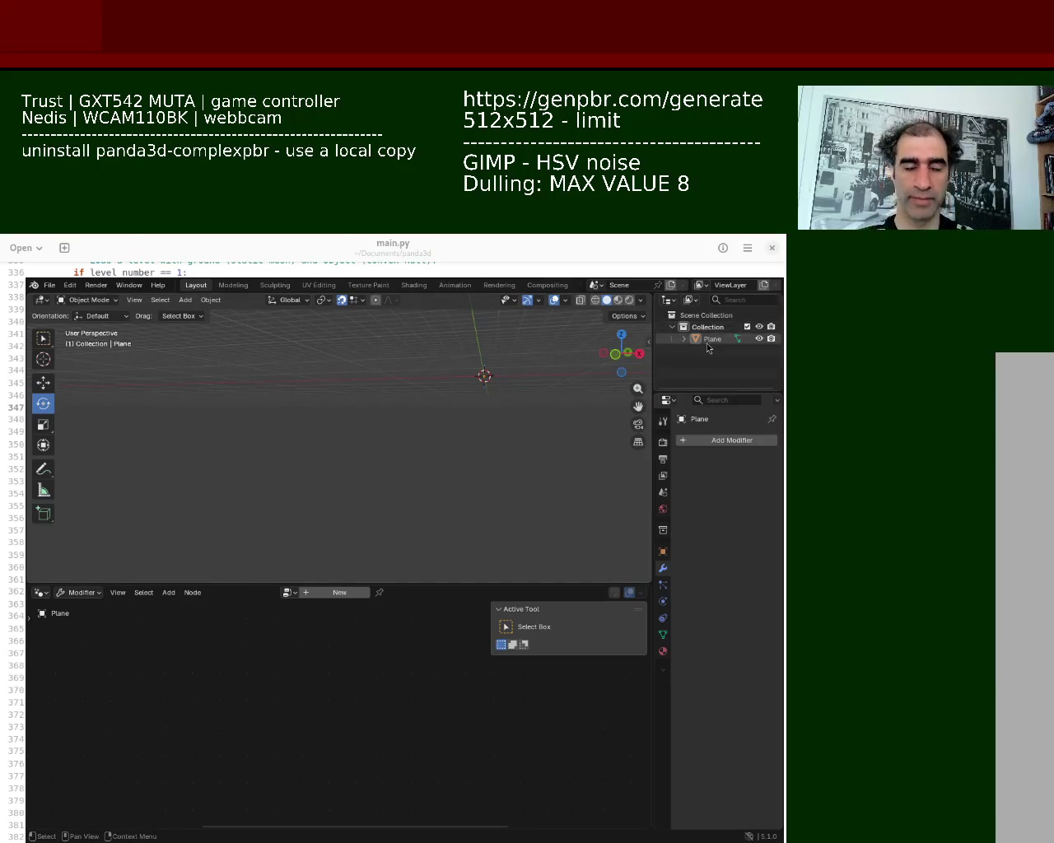
mouse_move(486, 453)
middle_mouse_down()
mouse_move(478, 460)
mouse_move(491, 431)
middle_mouse_up()
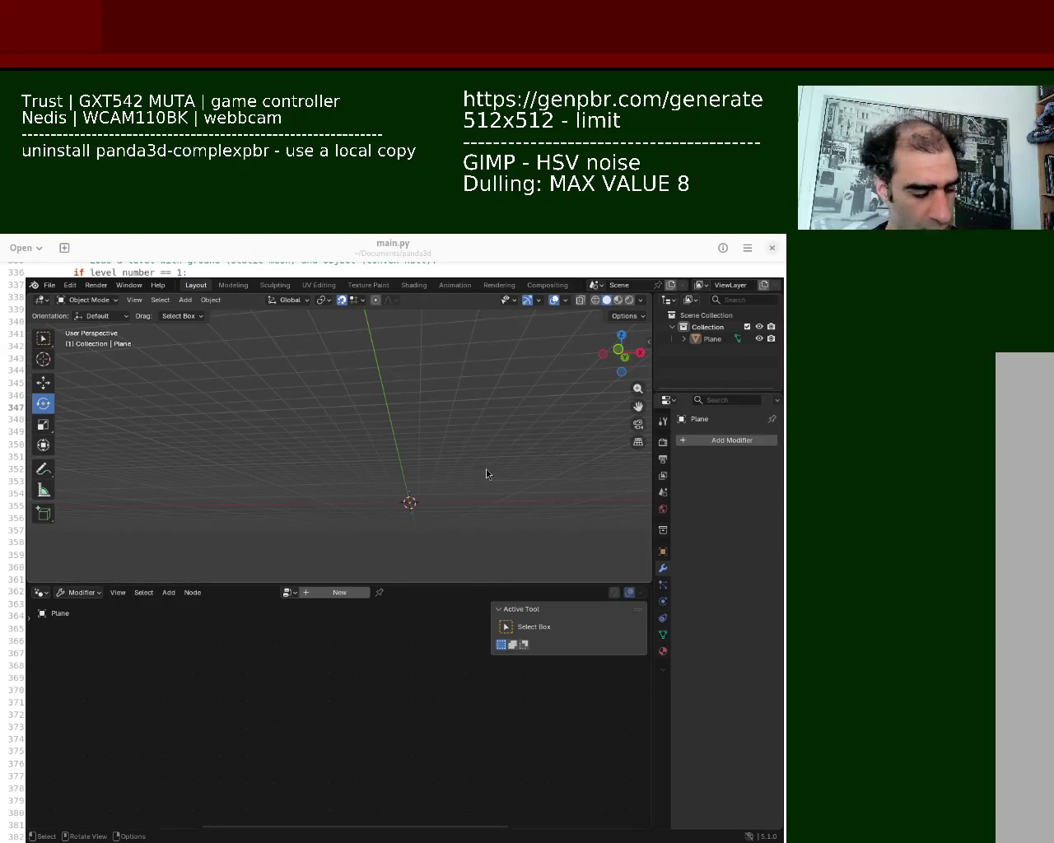
mouse_move(452, 471)
middle_mouse_down("ctrl")
mouse_move(433, 479)
mouse_move(394, 432)
mouse_move(382, 471)
mouse_move(427, 489)
mouse_move(324, 407)
mouse_move(389, 458)
middle_mouse_up("ctrl")
mouse_move(288, 472)
middle_mouse_down()
mouse_move(203, 466)
mouse_move(228, 464)
middle_mouse_up()
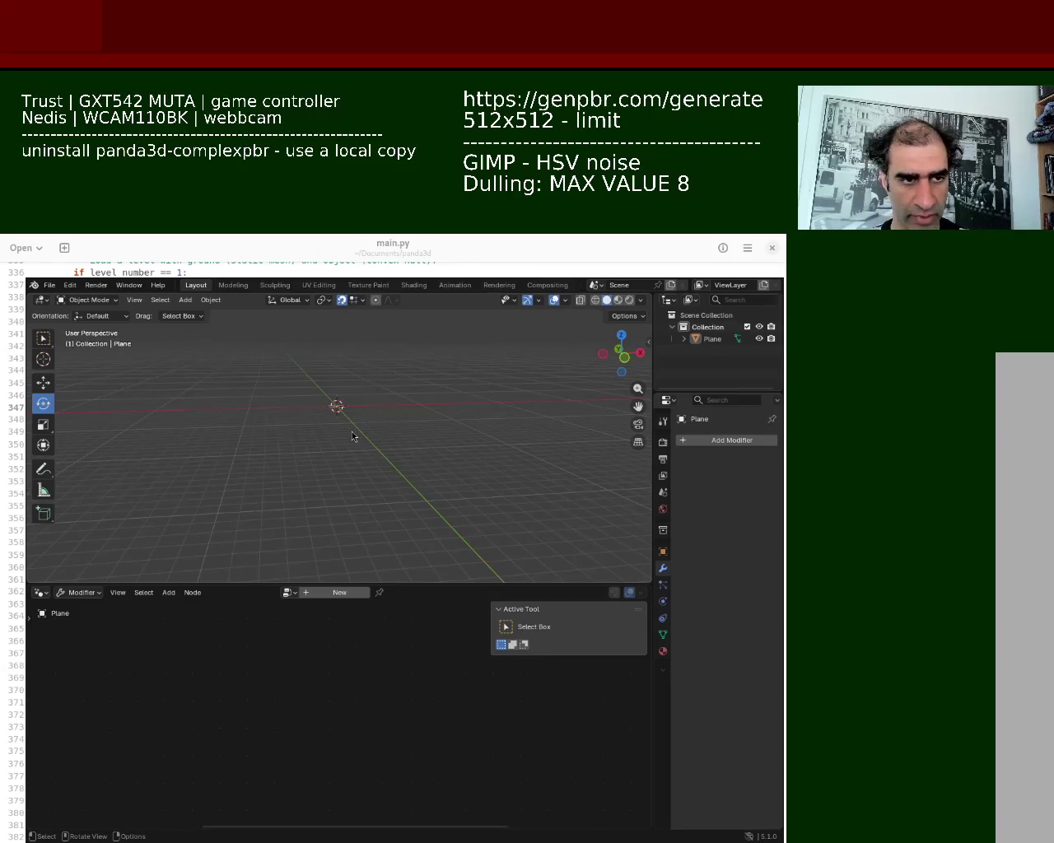
key("Tab")
Step: Scale the plane's mesh up to about 24 times its size
key("s")
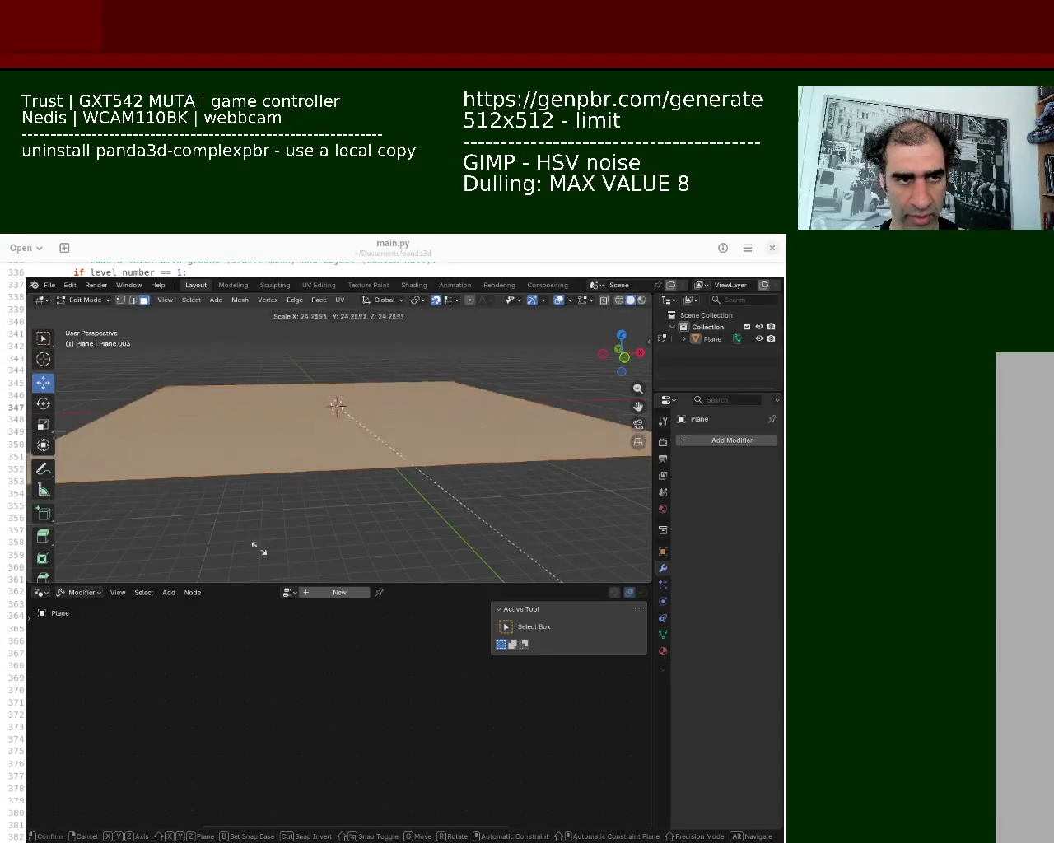
left_click(170, 370)
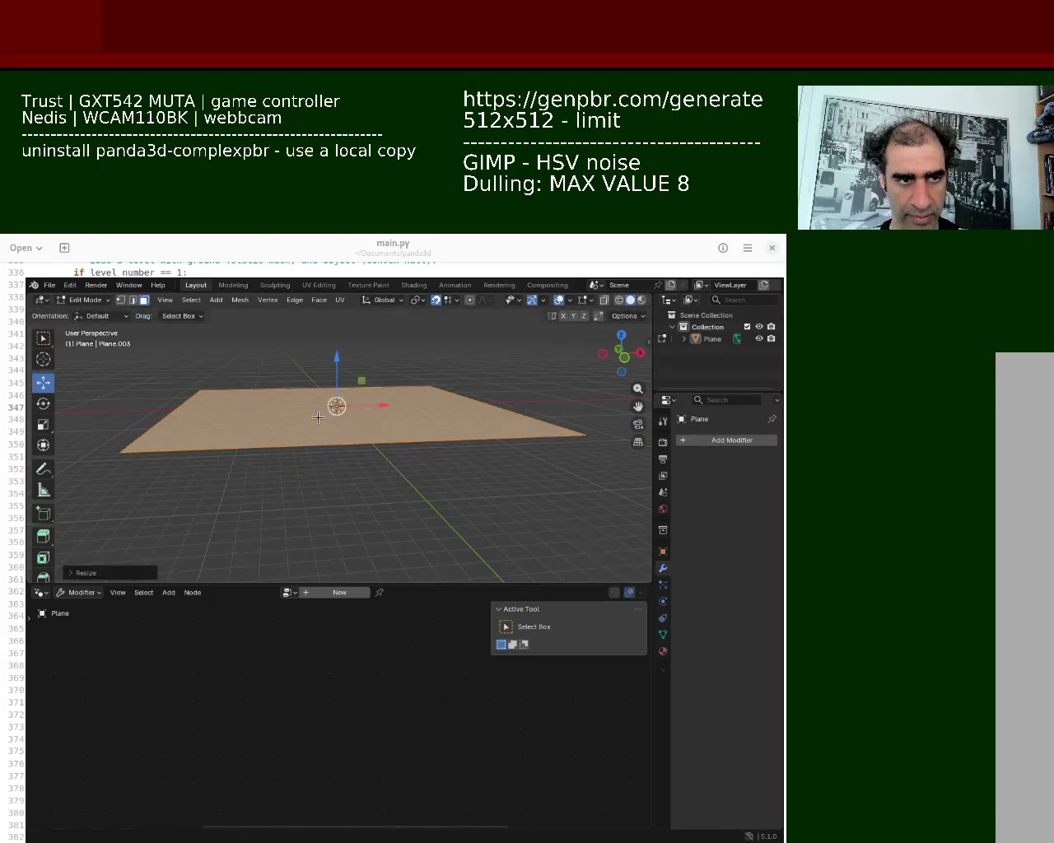
middle_click_drag(337, 404, 373, 430)
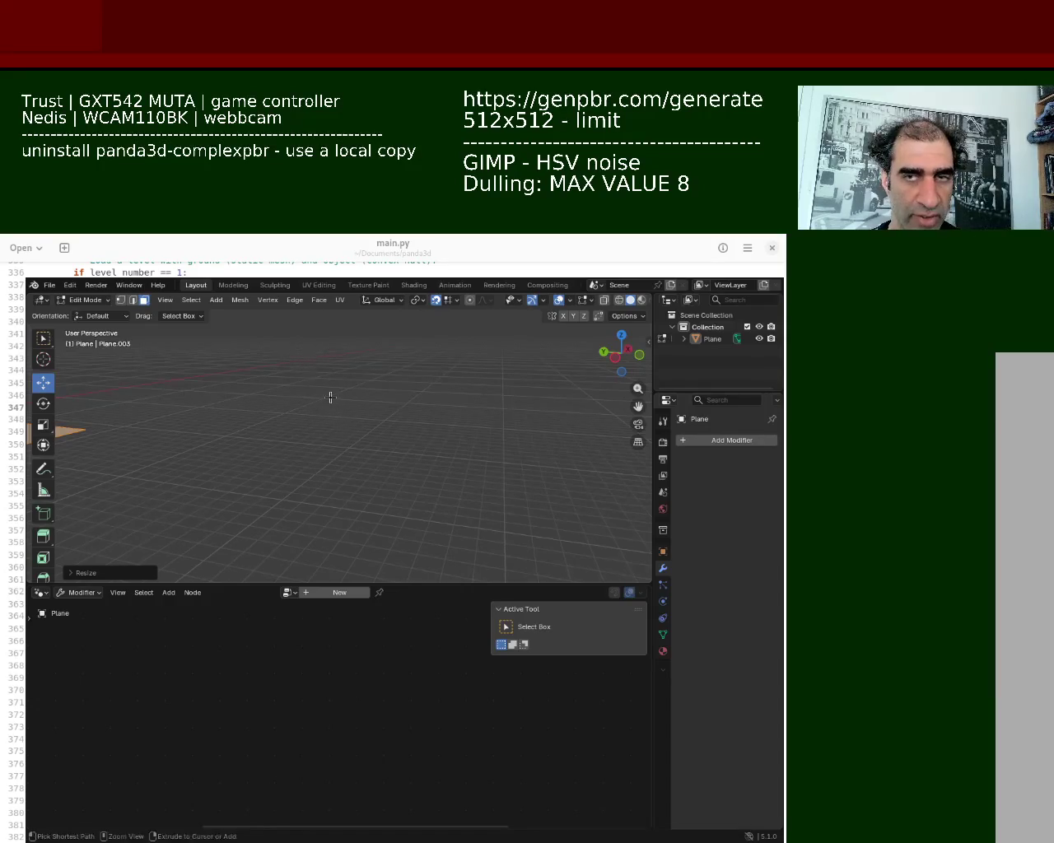
mouse_move(284, 398)
middle_mouse_down("ctrl")
mouse_move(362, 483)
mouse_move(353, 469)
mouse_move(407, 478)
mouse_move(387, 392)
mouse_move(385, 553)
mouse_move(377, 453)
mouse_move(365, 475)
mouse_move(385, 517)
mouse_move(386, 477)
middle_mouse_up("ctrl")
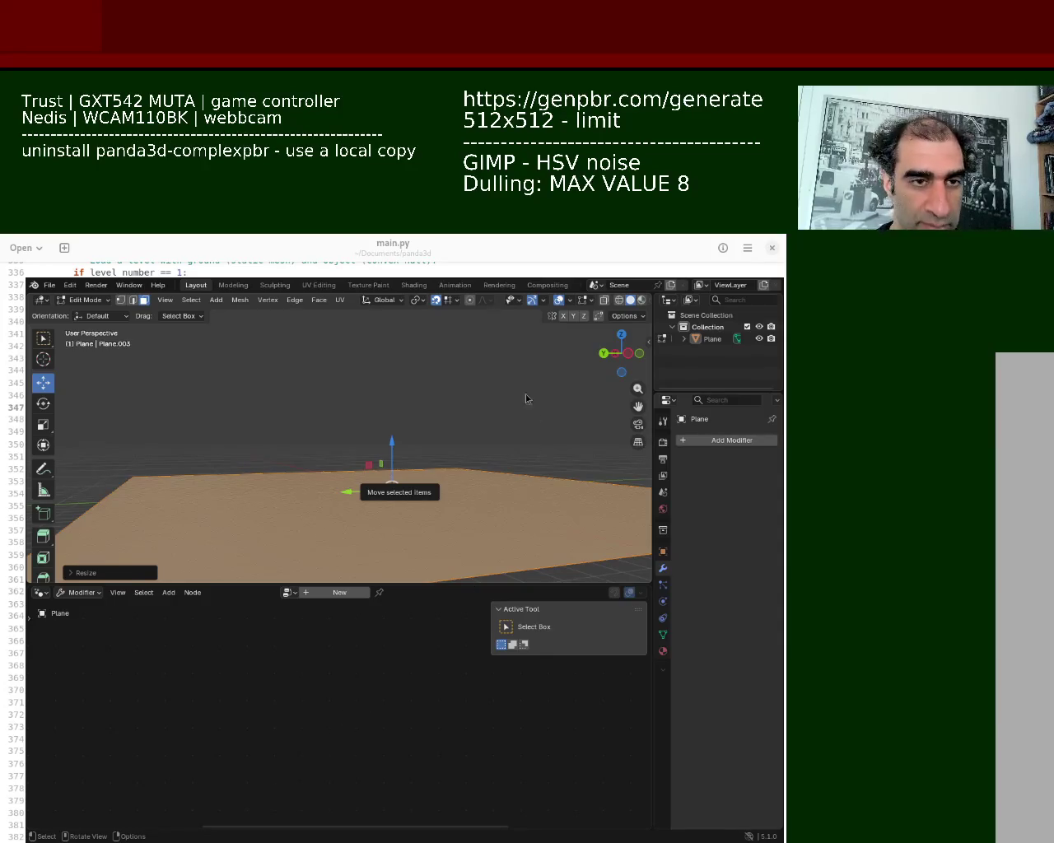
Step: Enlarge the 3D viewport vertically and look down on the plane
left_click_drag(447, 584, 447, 696)
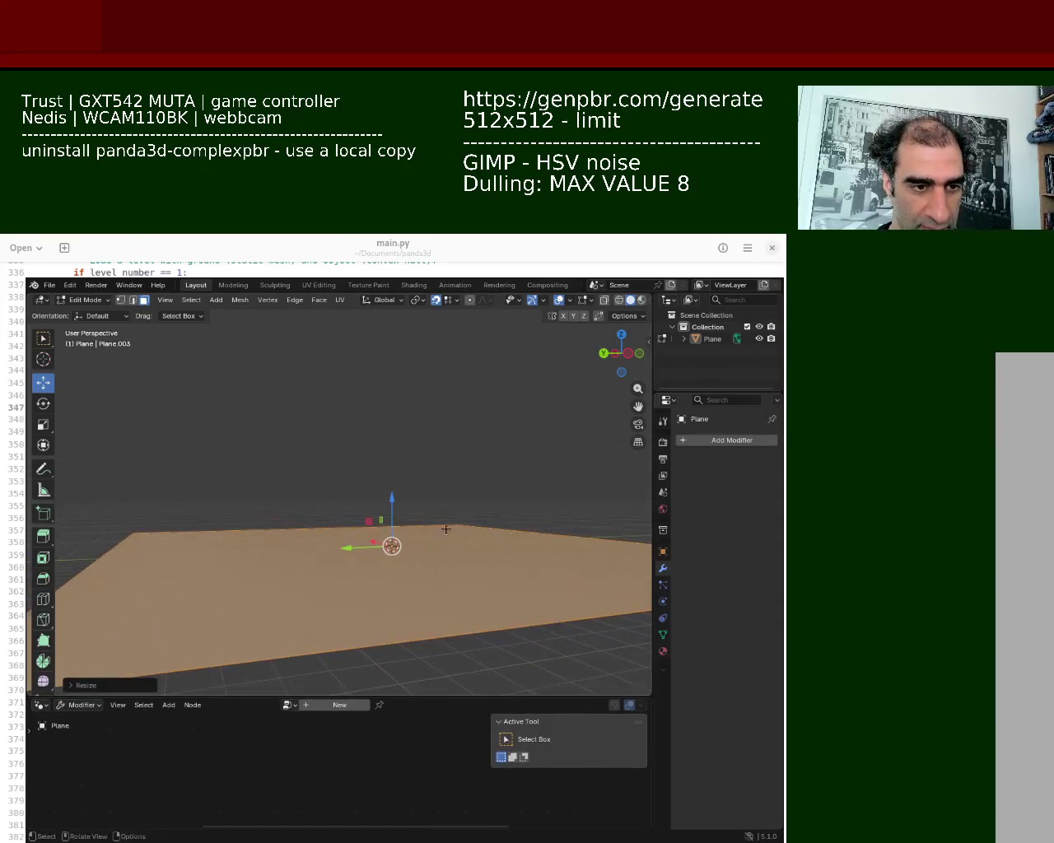
mouse_move(445, 529)
middle_mouse_down()
mouse_move(371, 556)
mouse_move(267, 467)
mouse_move(478, 461)
mouse_move(437, 485)
mouse_move(404, 485)
middle_mouse_up()
key("Tab")
key("Tab")
Step: Subdivide the plane from the Edge menu into a finer grid
key("ctrl+e")
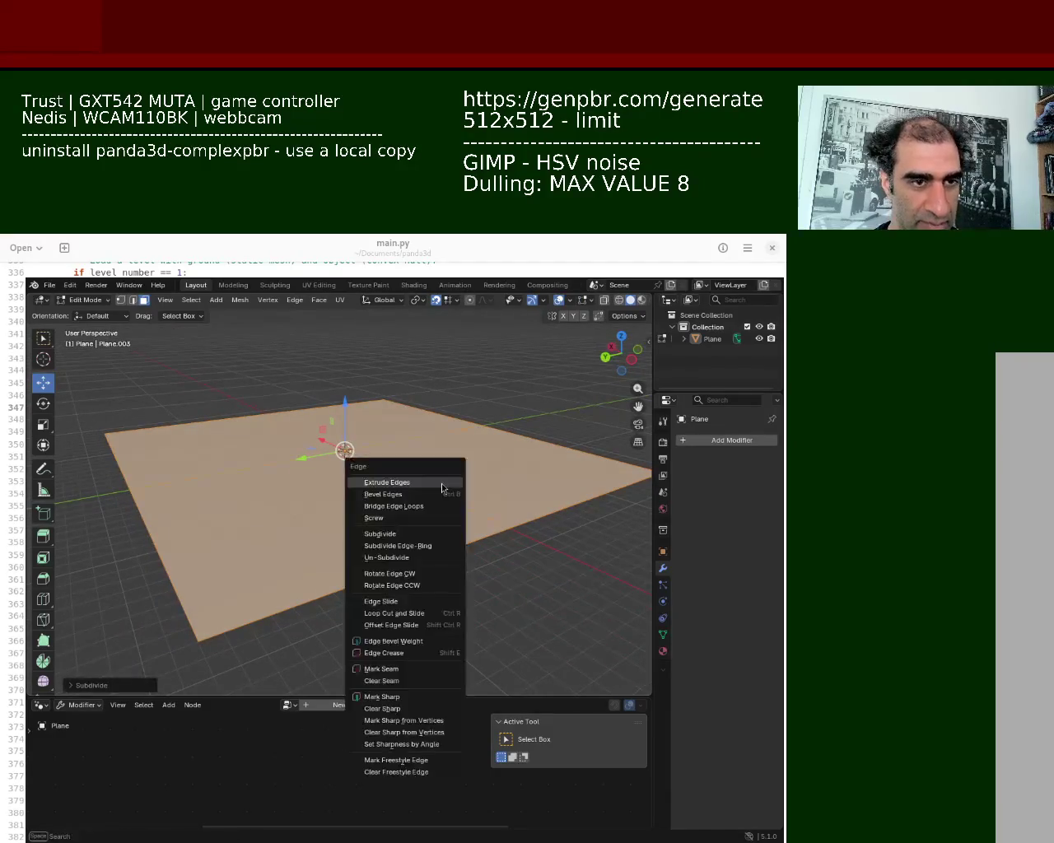
key("Escape")
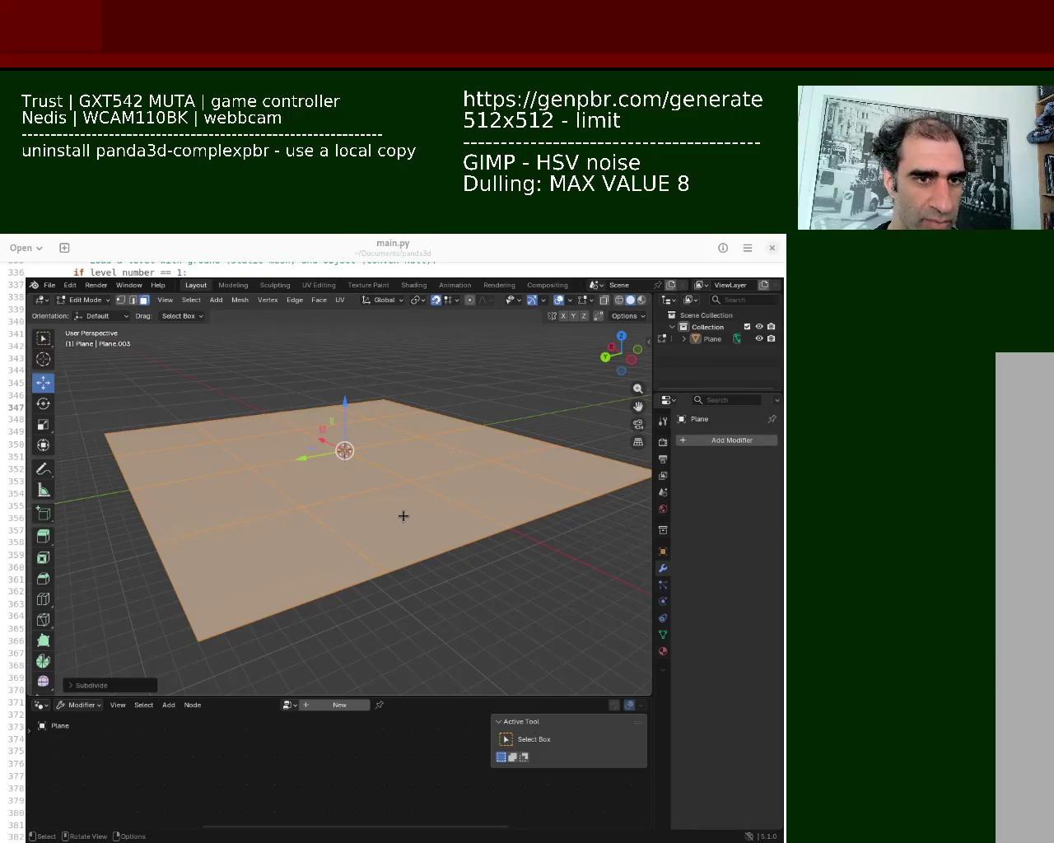
key("ctrl+e")
left_click(403, 516)
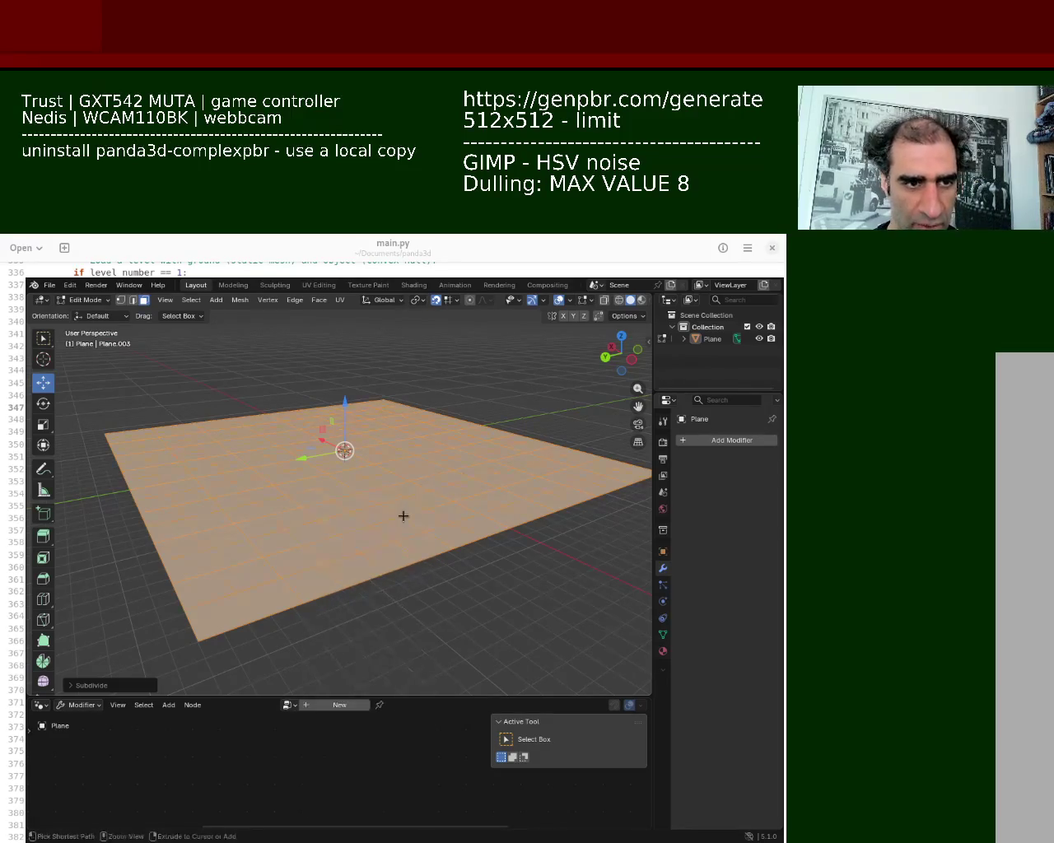
Step: Undo a stray rotation and extrusion, then subdivide the plane twice more
key("r")
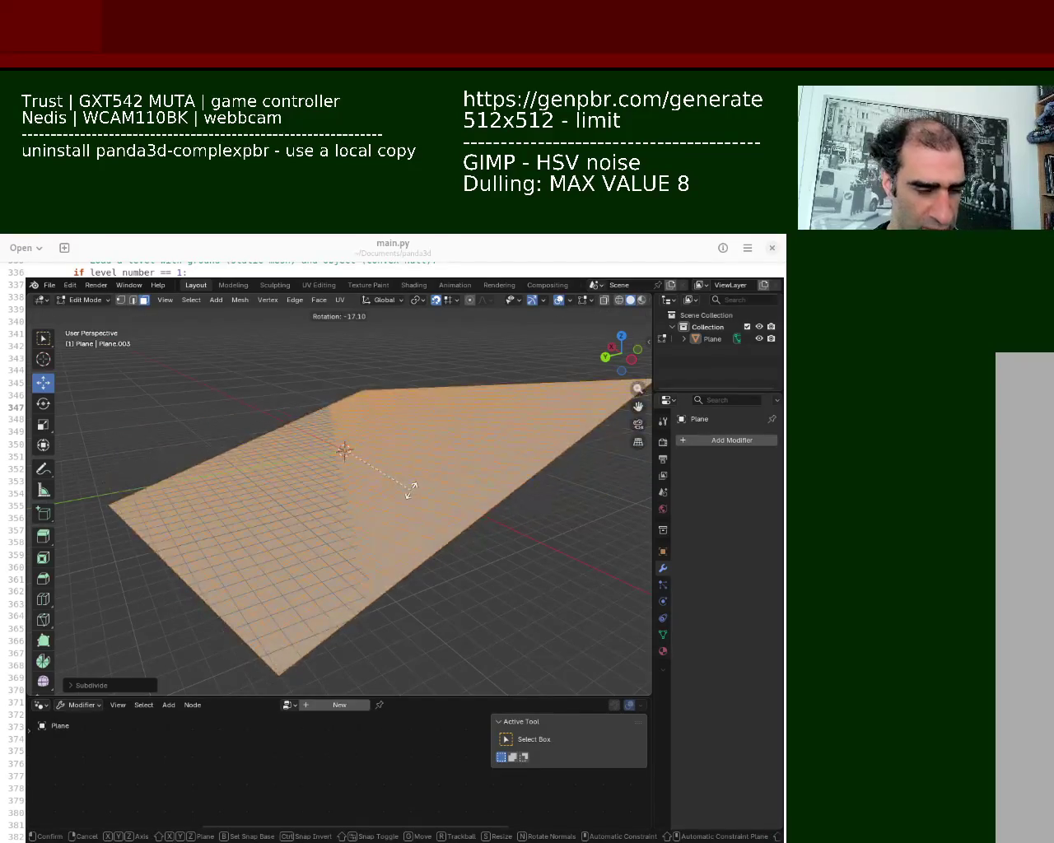
left_click(410, 490)
key("ctrl+z")
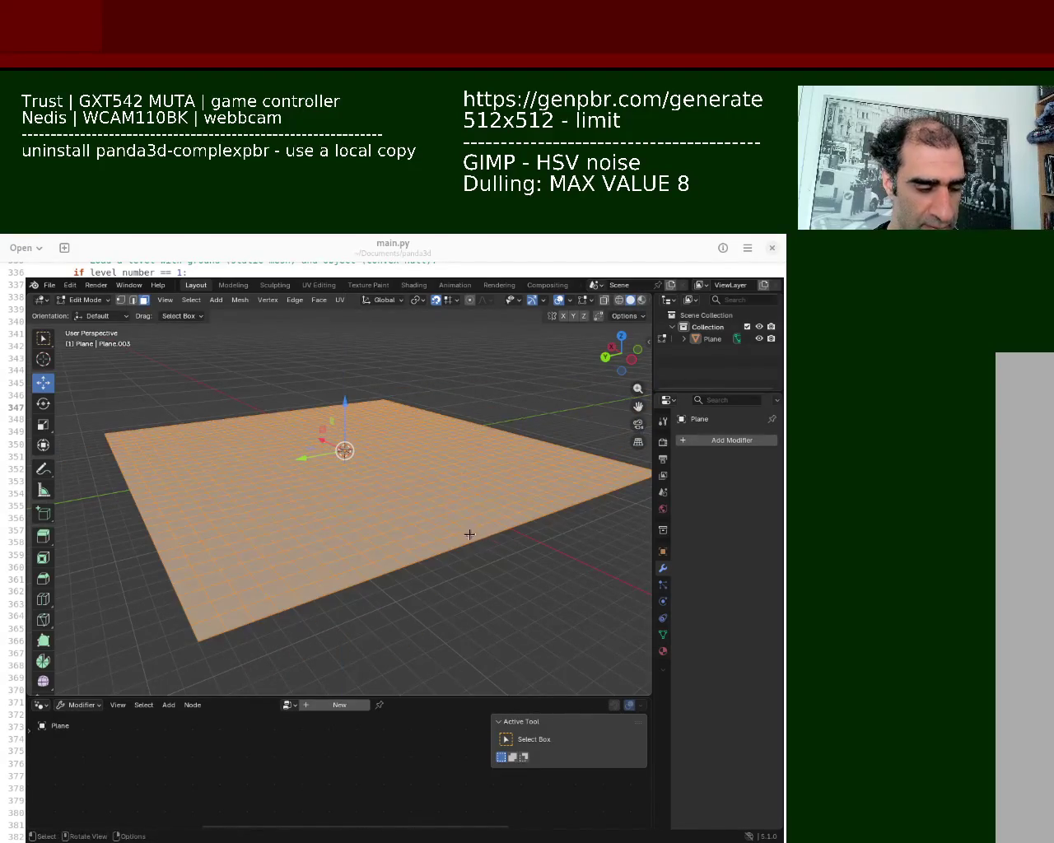
type("e-5")
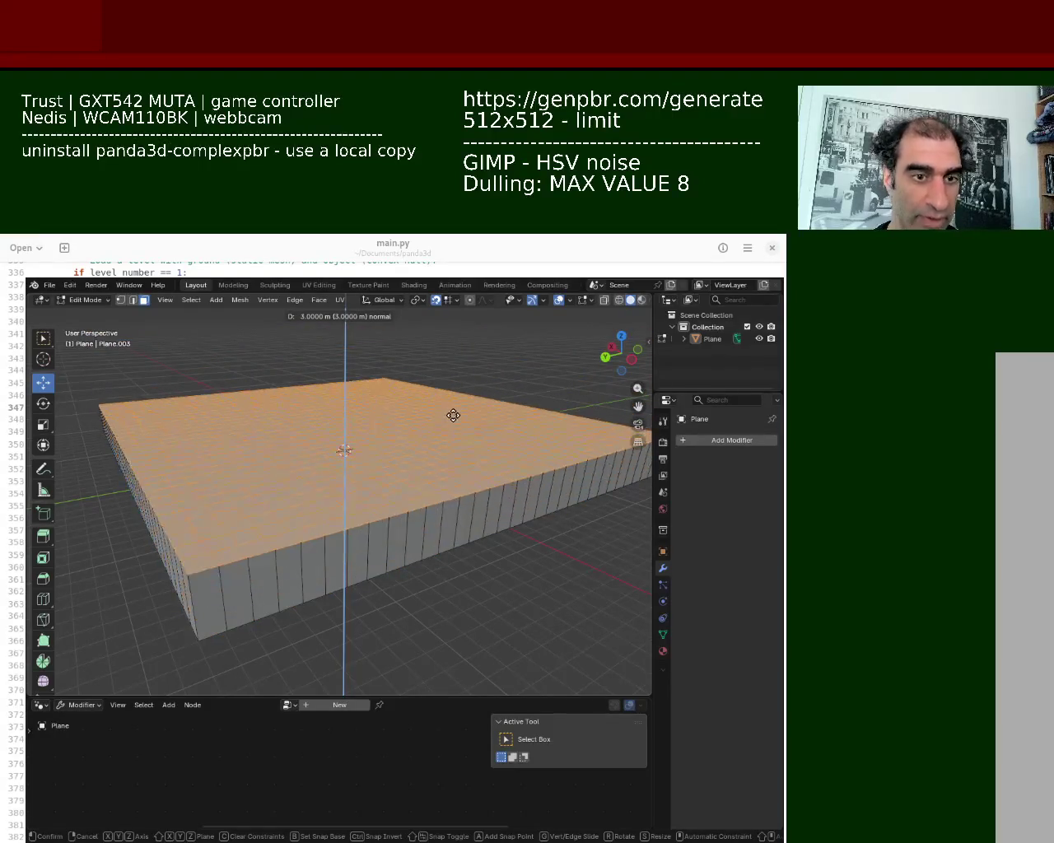
left_click(452, 431)
key("ctrl+z")
right_click(454, 476)
left_click(455, 477)
key("shift+r")
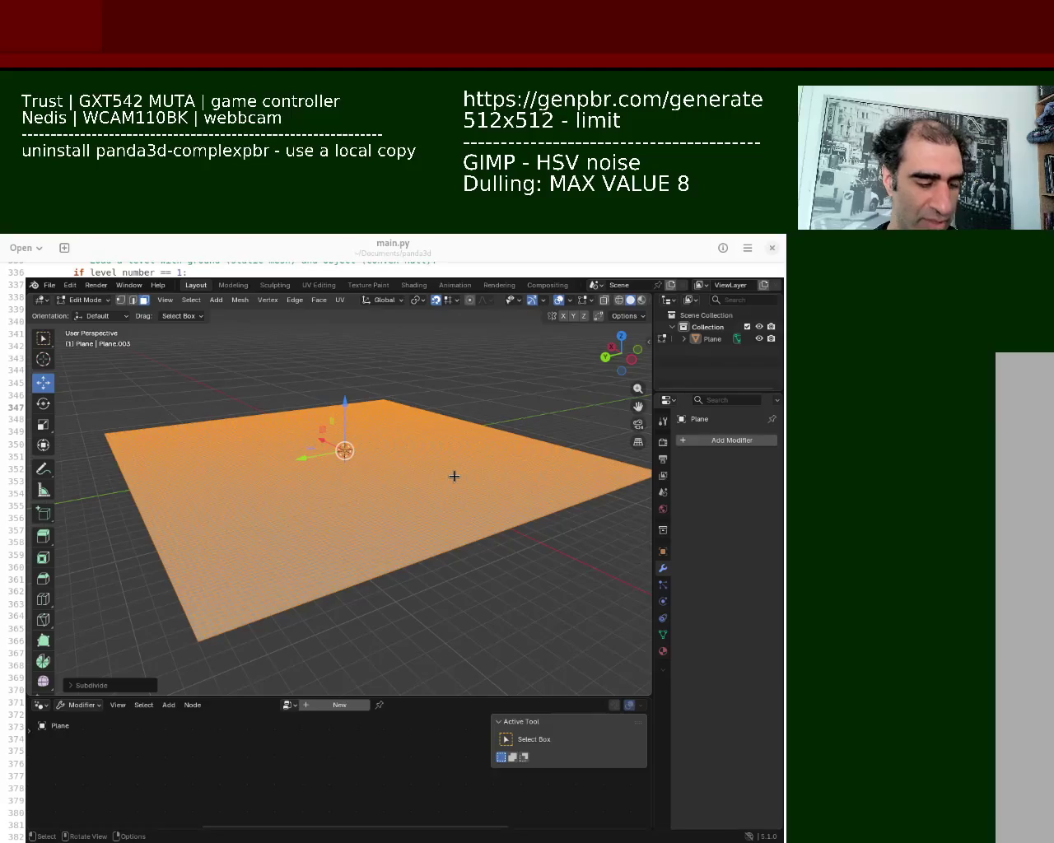
Step: Extrude the plane 1 m along its normal into a thick slab
key("e")
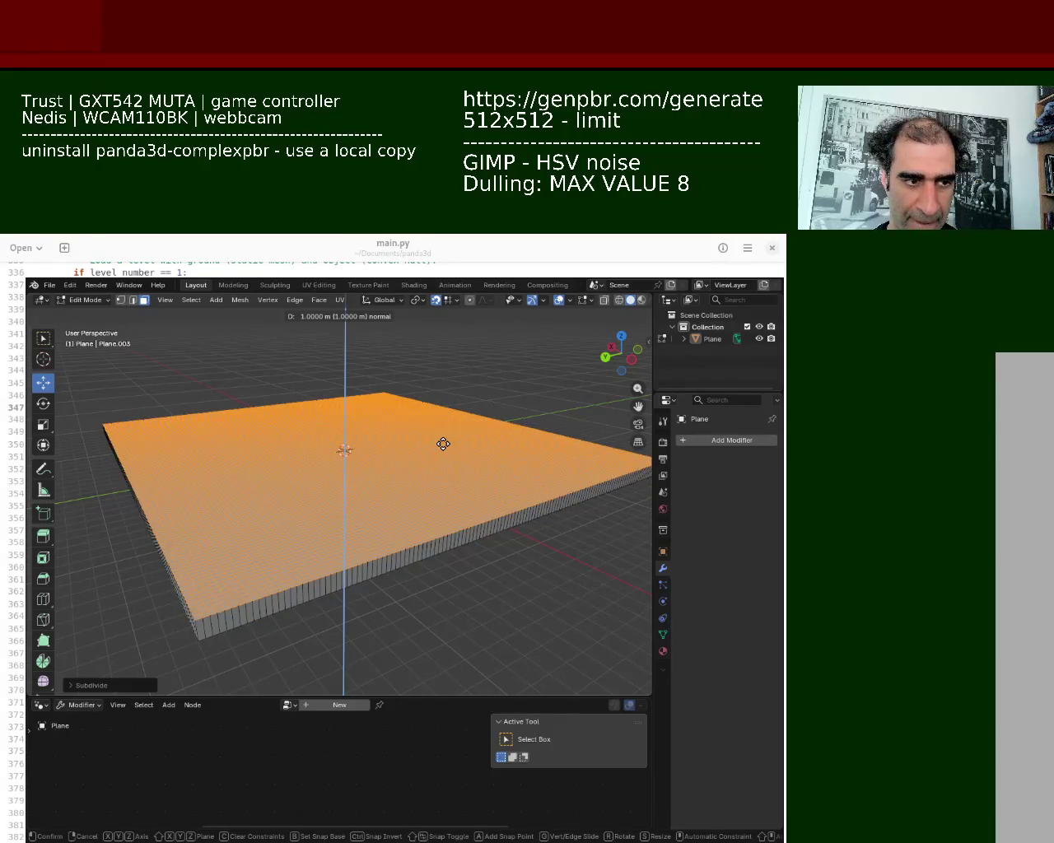
key("Escape")
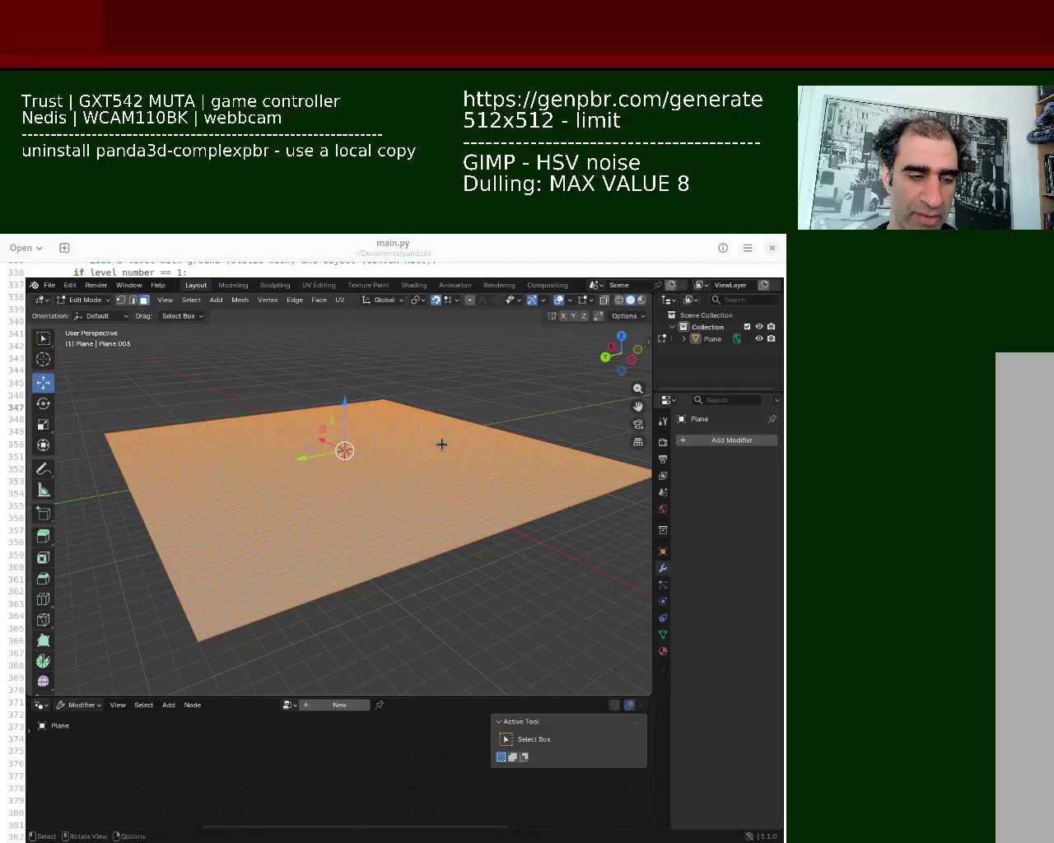
key("e")
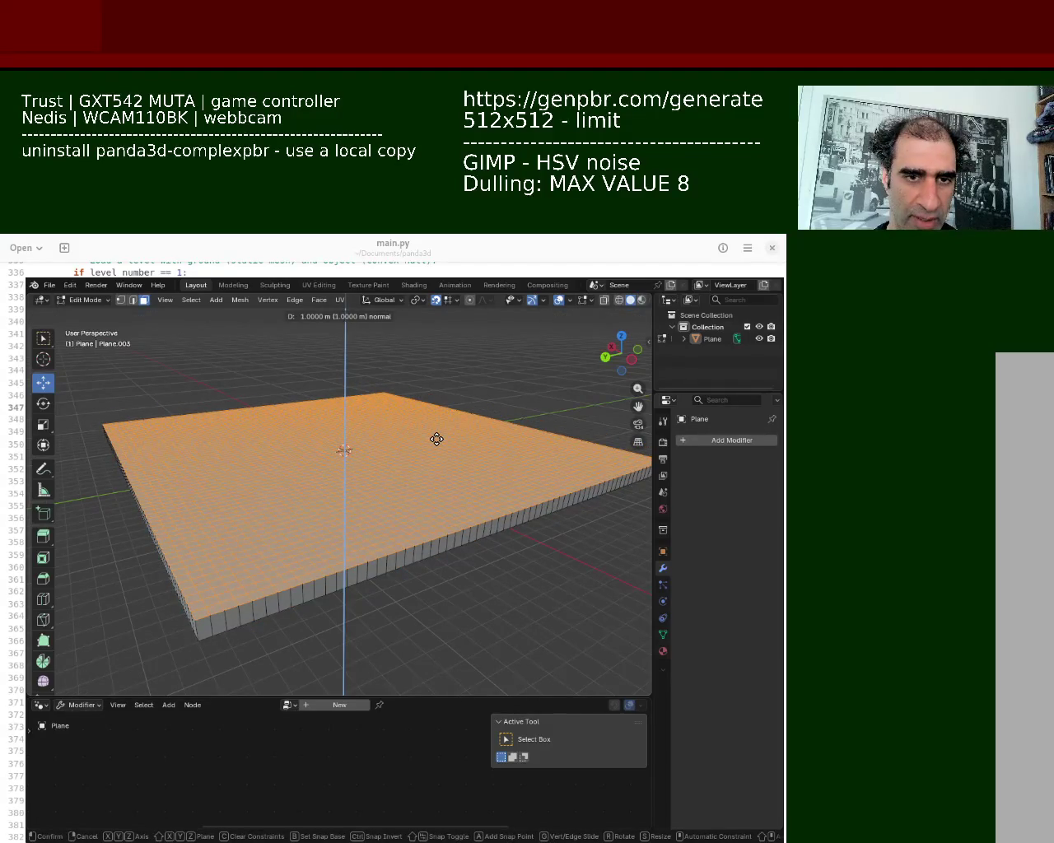
key("Escape")
key("e")
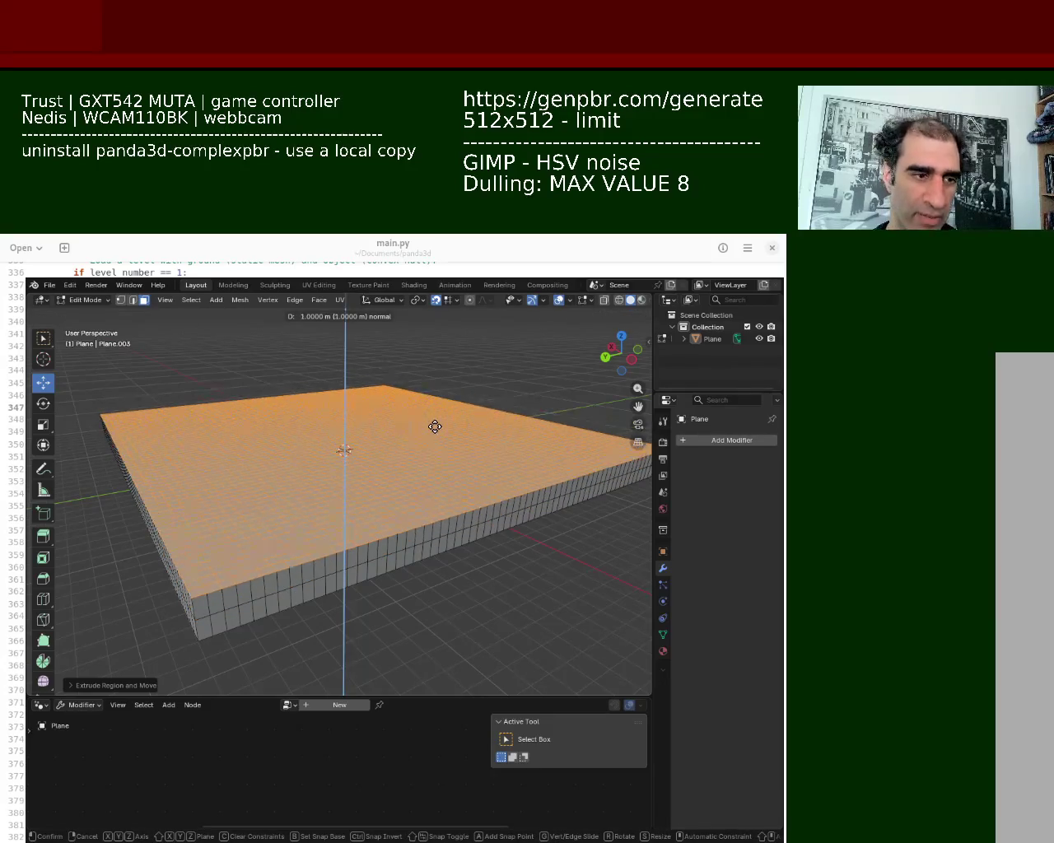
left_click(434, 426)
mouse_move(461, 586)
middle_mouse_down()
mouse_move(420, 581)
mouse_move(402, 550)
mouse_move(511, 575)
mouse_move(501, 558)
middle_mouse_up()
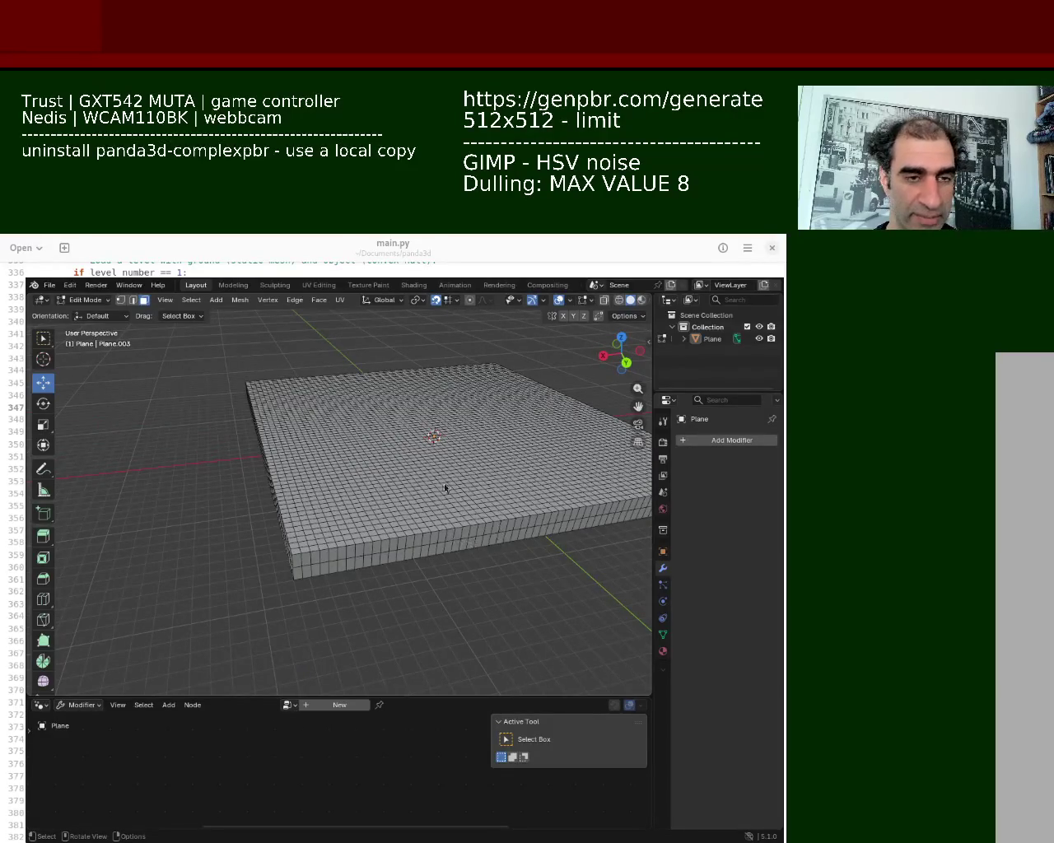
Step: View the slab from a higher angle and select all of its geometry
left_click_drag(379, 510, 354, 509, "super")
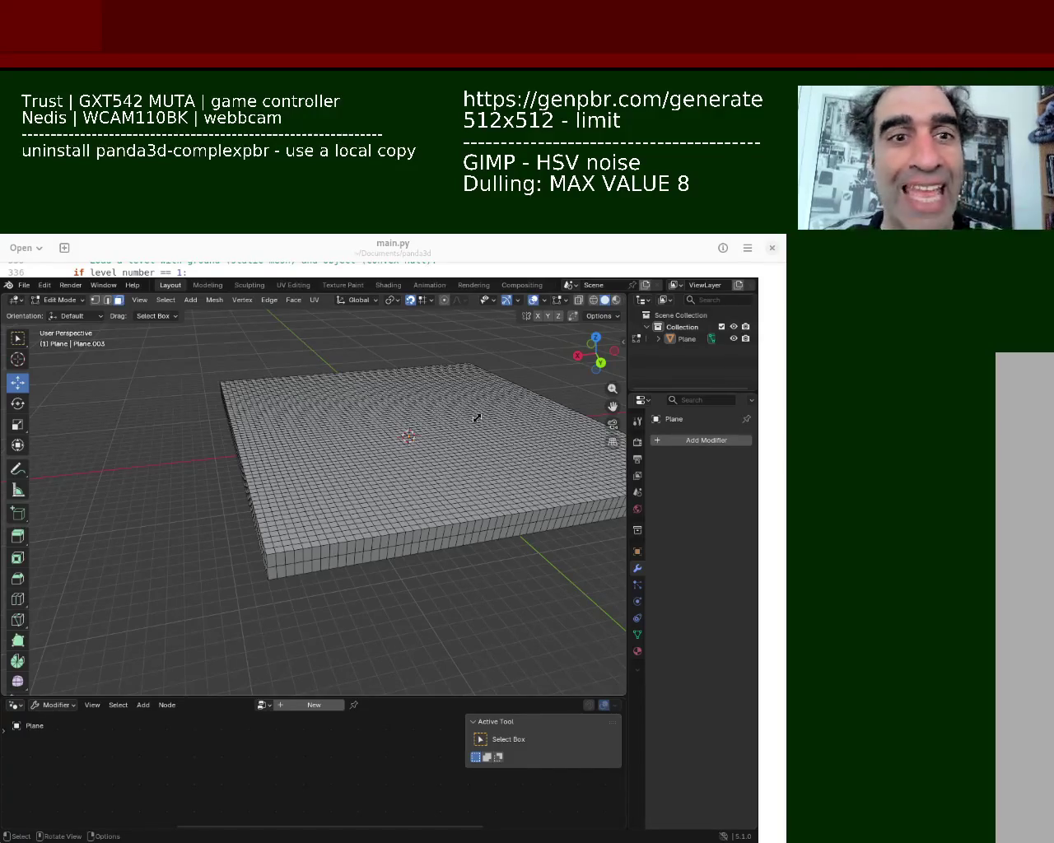
mouse_move(467, 373)
middle_mouse_down()
mouse_move(434, 507)
mouse_move(451, 492)
mouse_move(357, 475)
mouse_move(353, 498)
middle_mouse_up()
scroll(417, 487, "up", 3)
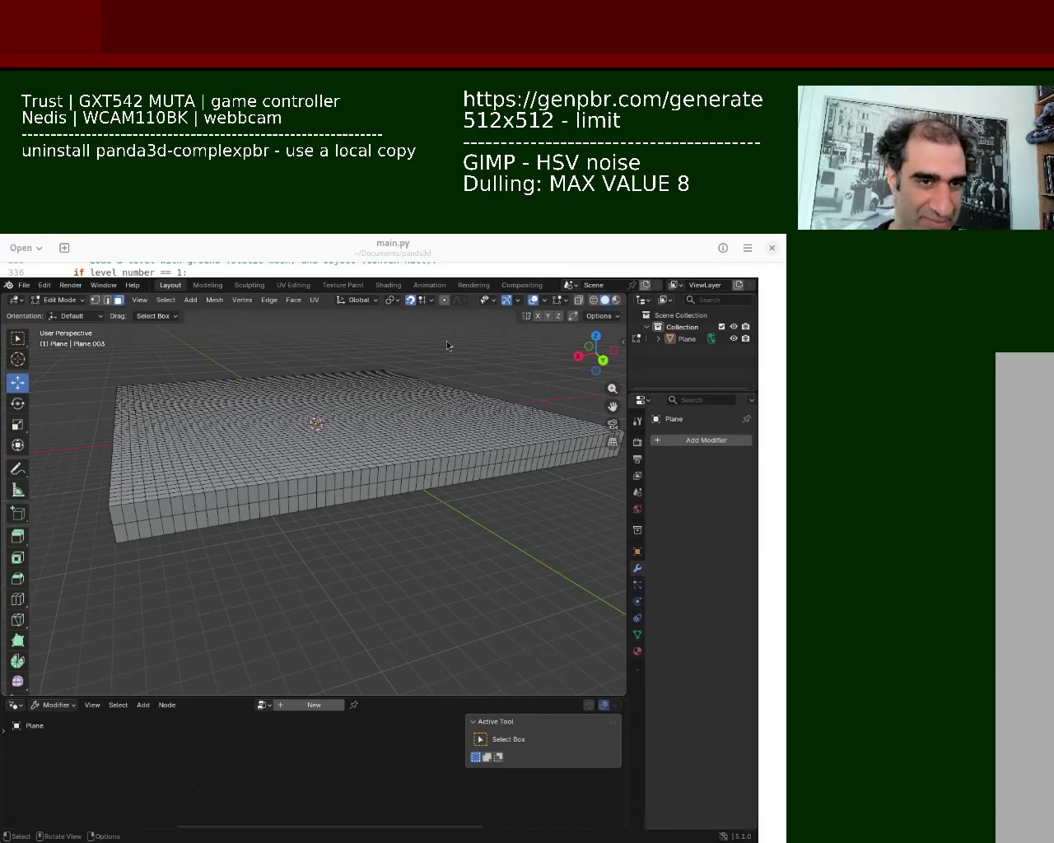
key("a")
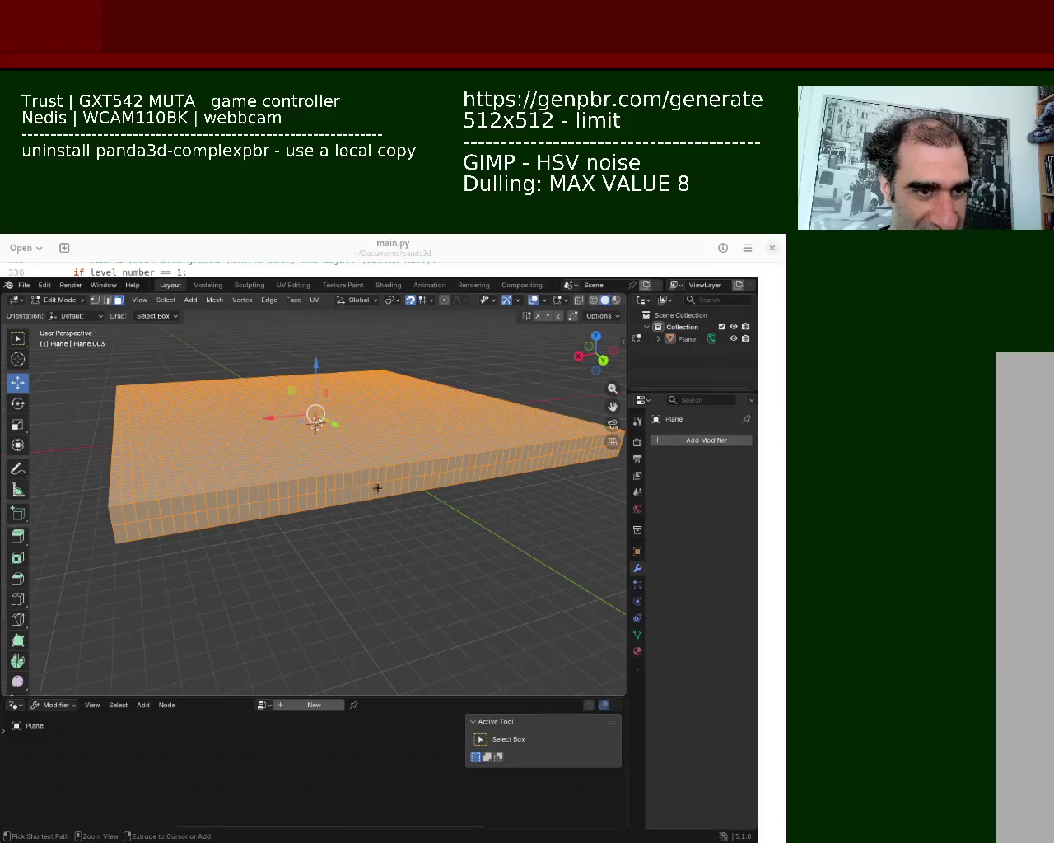
Step: Add a Geometry Nodes modifier to the slab using the Geometry Nodes.001 tree
left_click(691, 440)
left_click(666, 442)
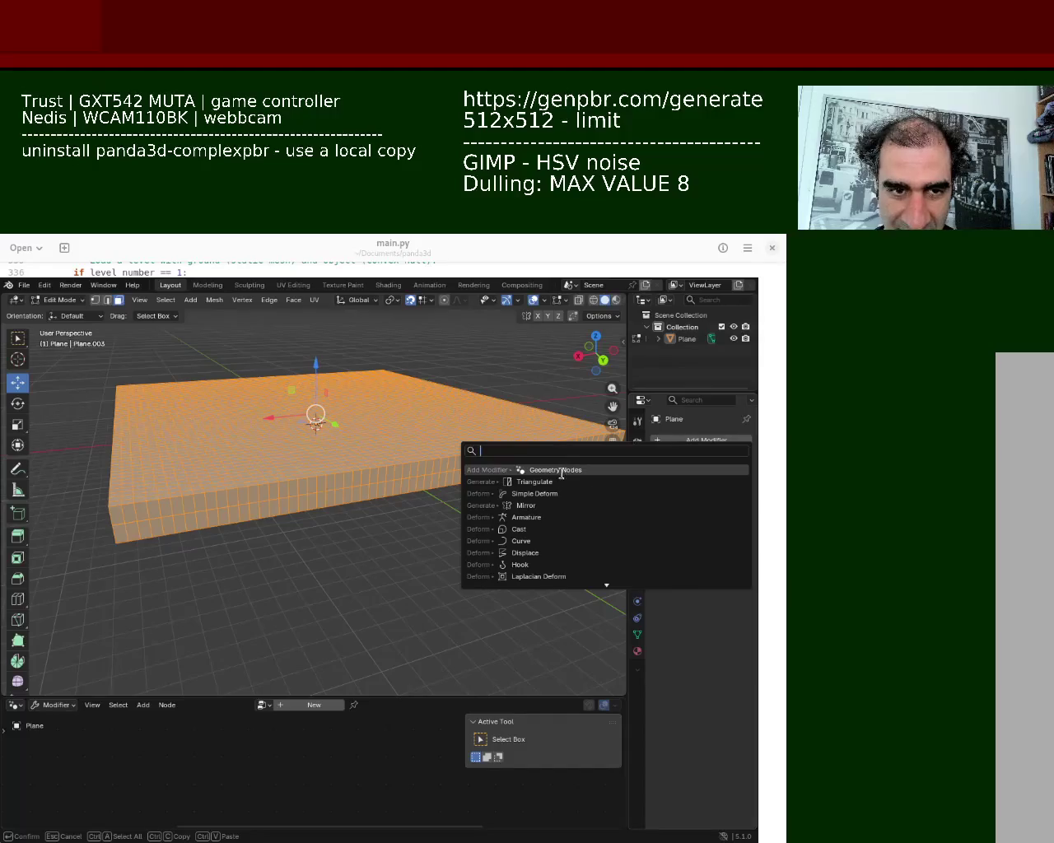
left_click(601, 475)
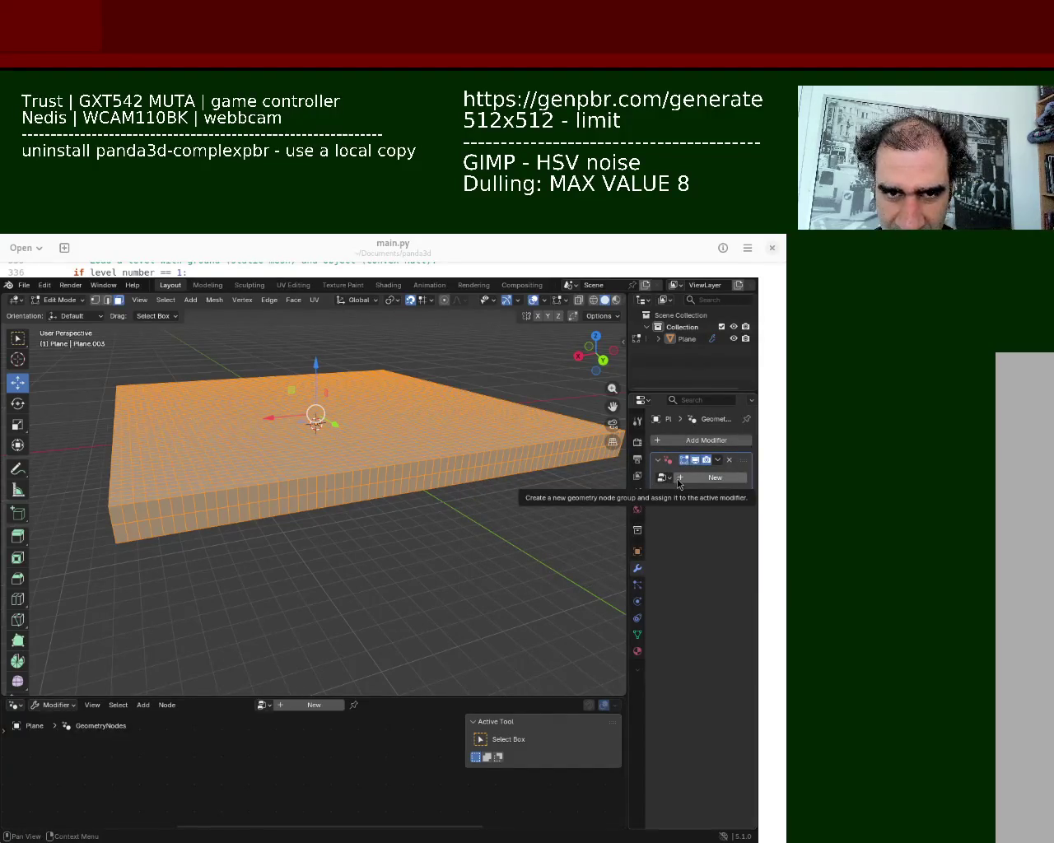
left_click(662, 478)
left_click(566, 508)
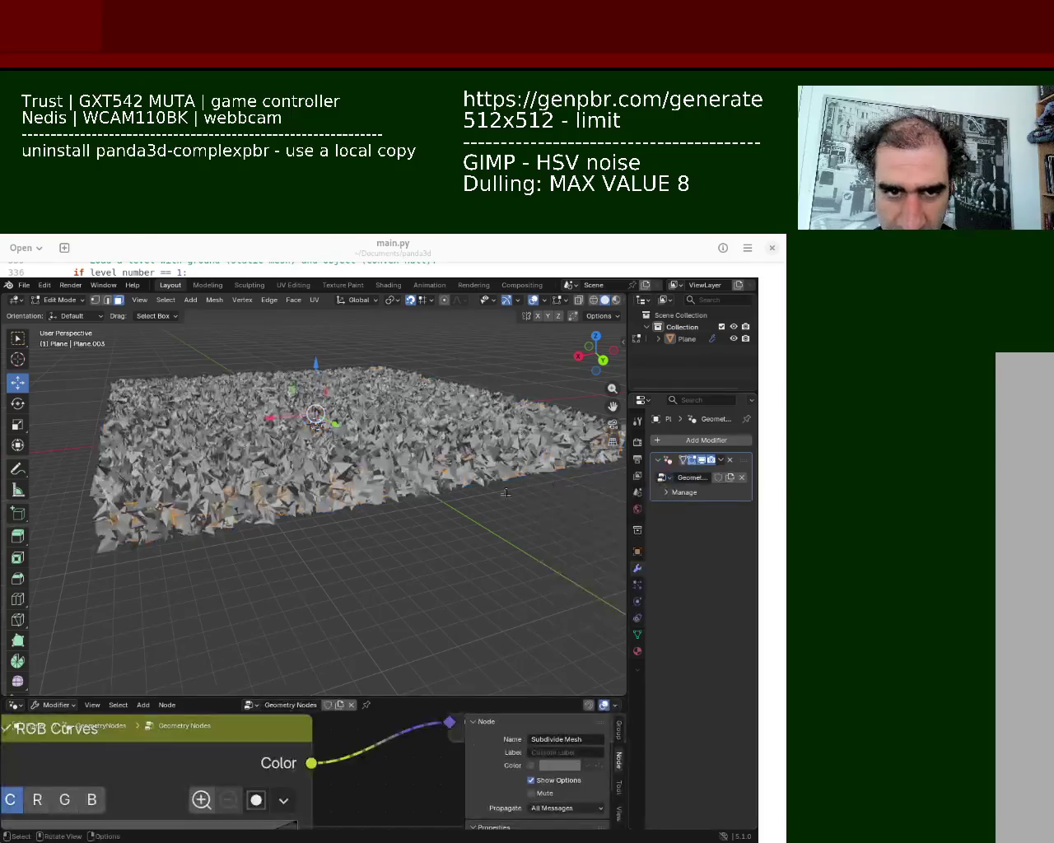
Step: Enlarge the node editor to show the Noise Texture, RGB Curves and Set Position nodes
middle_click_drag(367, 475, 342, 444)
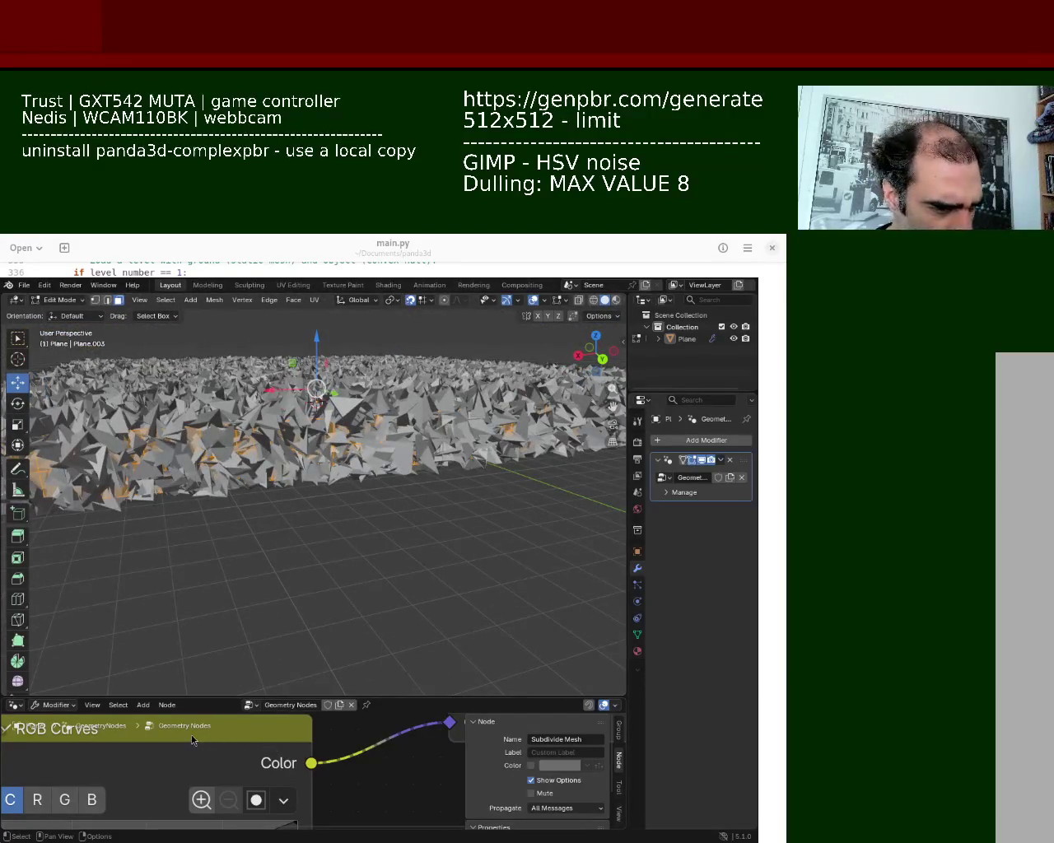
middle_click_drag(192, 739, 301, 715, "ctrl")
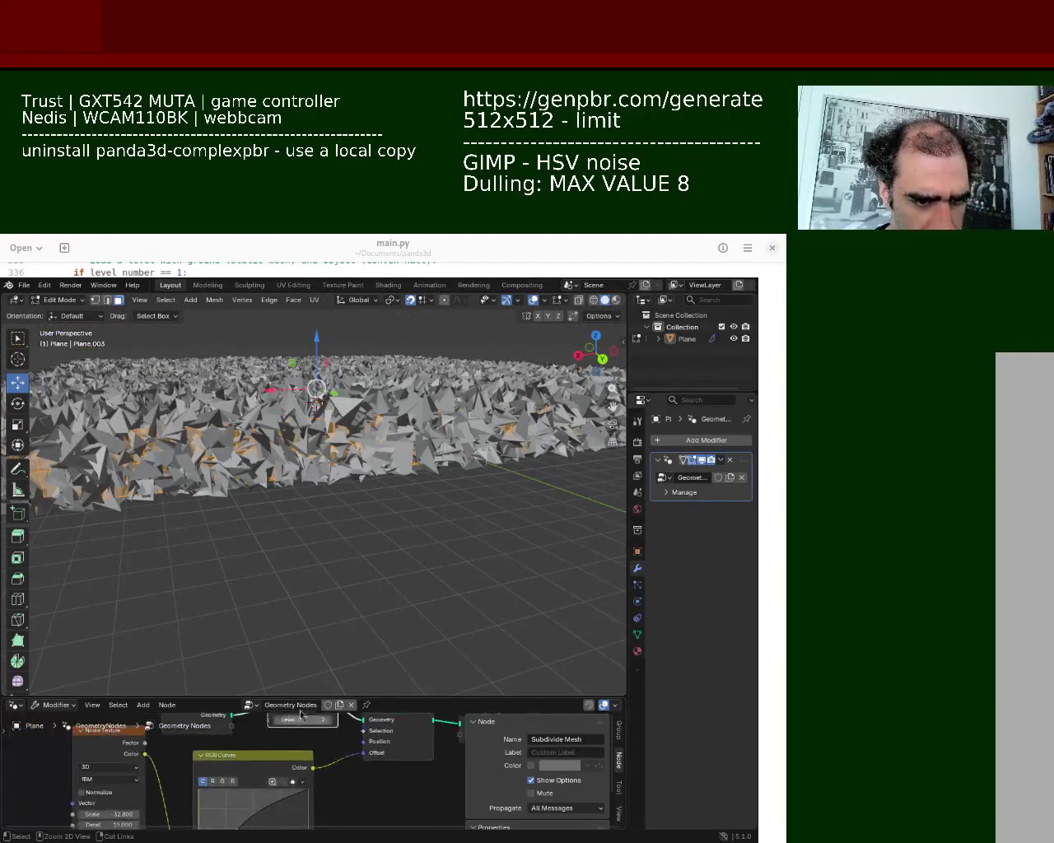
left_click_drag(301, 699, 300, 492)
scroll(180, 689, "down", 2)
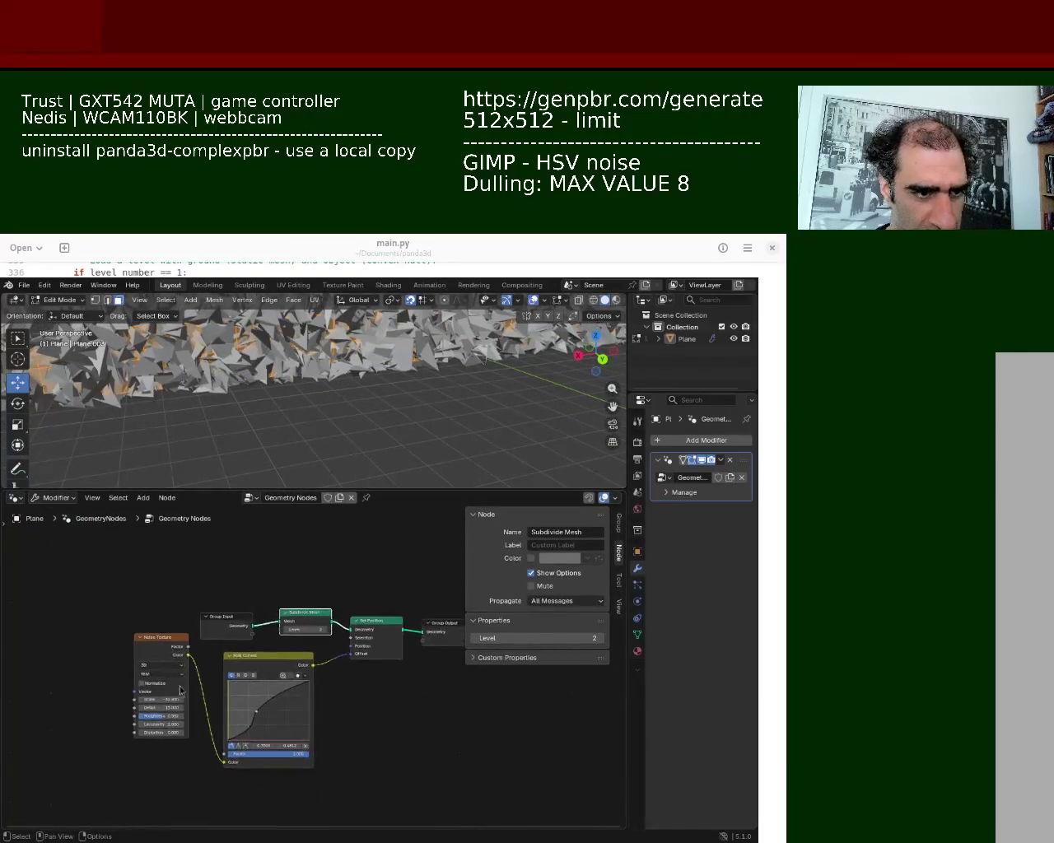
Step: Zoom into the nodes and drag the Noise Texture Scale to -35.4
scroll(180, 690, "up", 1)
scroll(83, 708, "up", 1)
left_click_drag(50, 725, 25, 722)
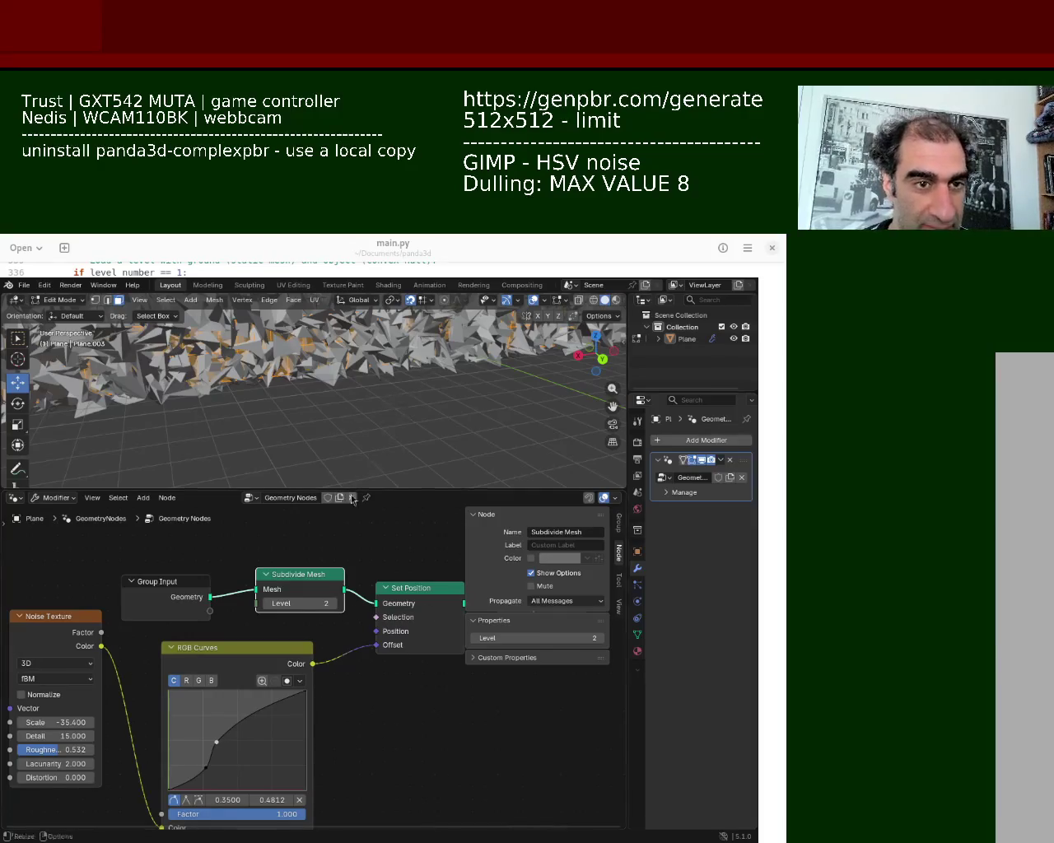
Step: Zoom out and orbit to a high angle over the slab's rocky top surface
scroll(370, 403, "down", 1)
scroll(364, 402, "down", 2)
scroll(334, 368, "down", 2)
scroll(335, 369, "up", 2, "shift")
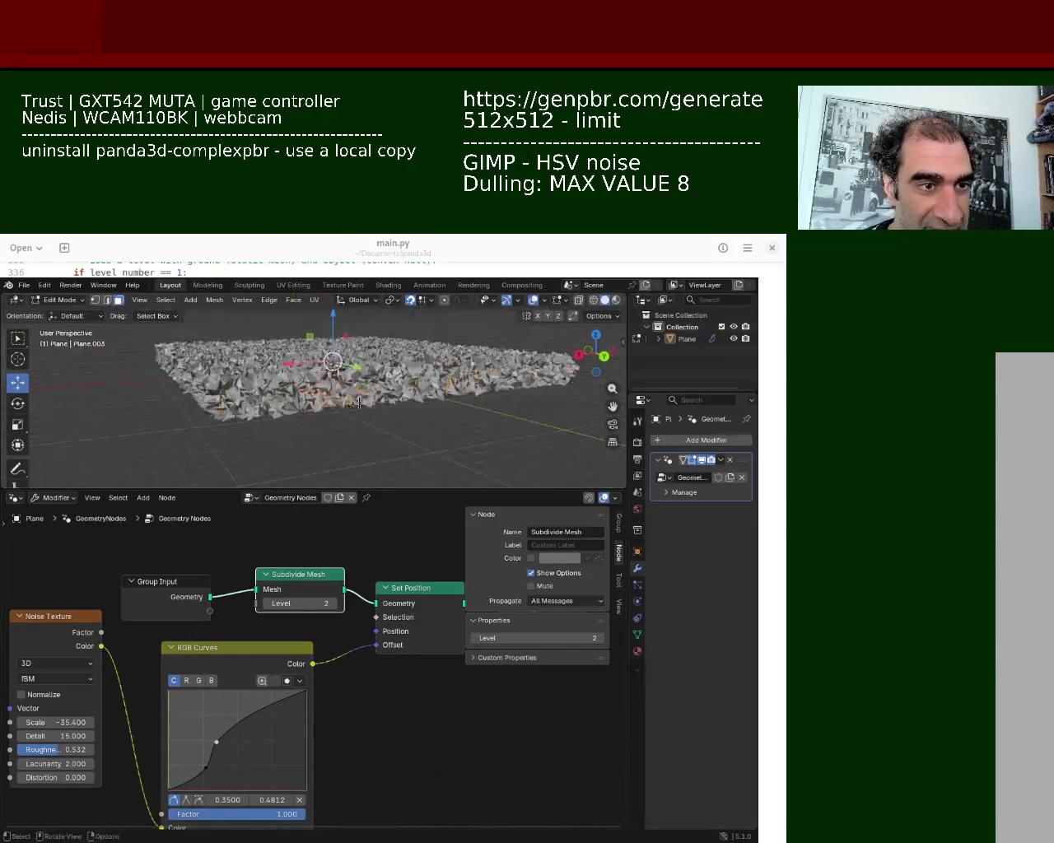
scroll(358, 384, "down", 2)
scroll(354, 376, "down", 1)
middle_click_drag(355, 377, 296, 421)
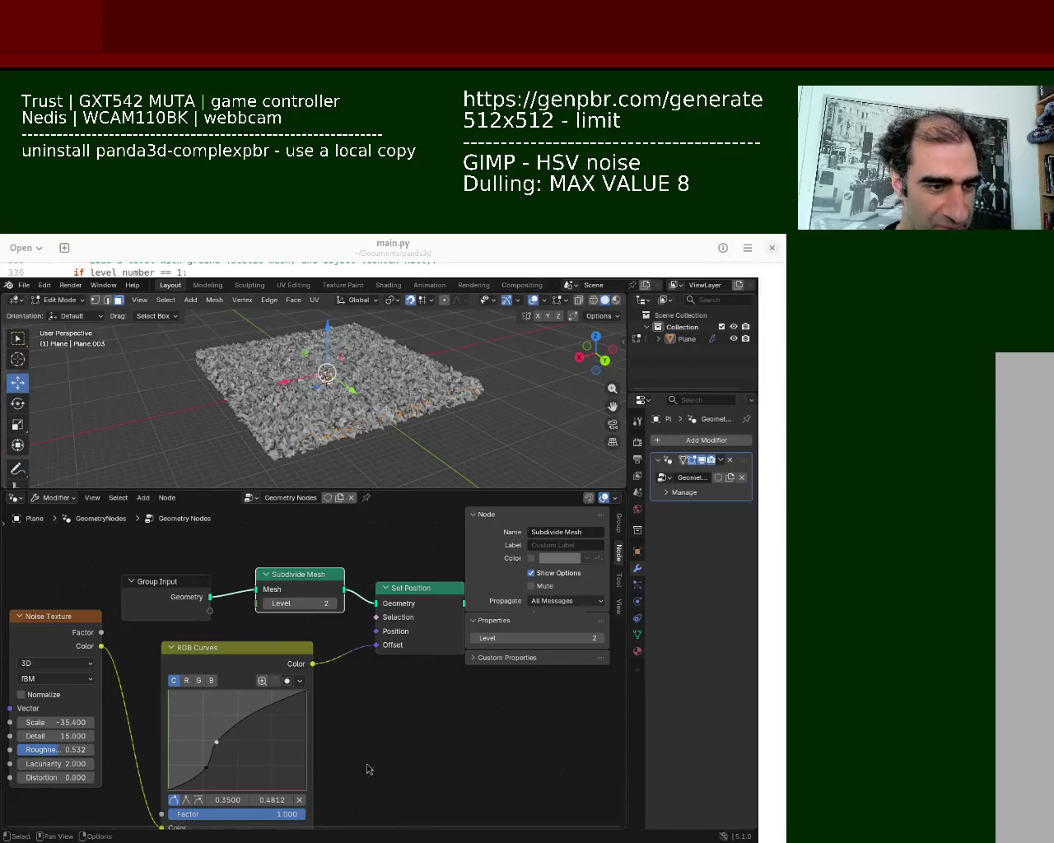
Step: Make the Noise Texture Scale negative and drag it to -33.2 to densify the slab's spikes
middle_click_drag(367, 766, 387, 731)
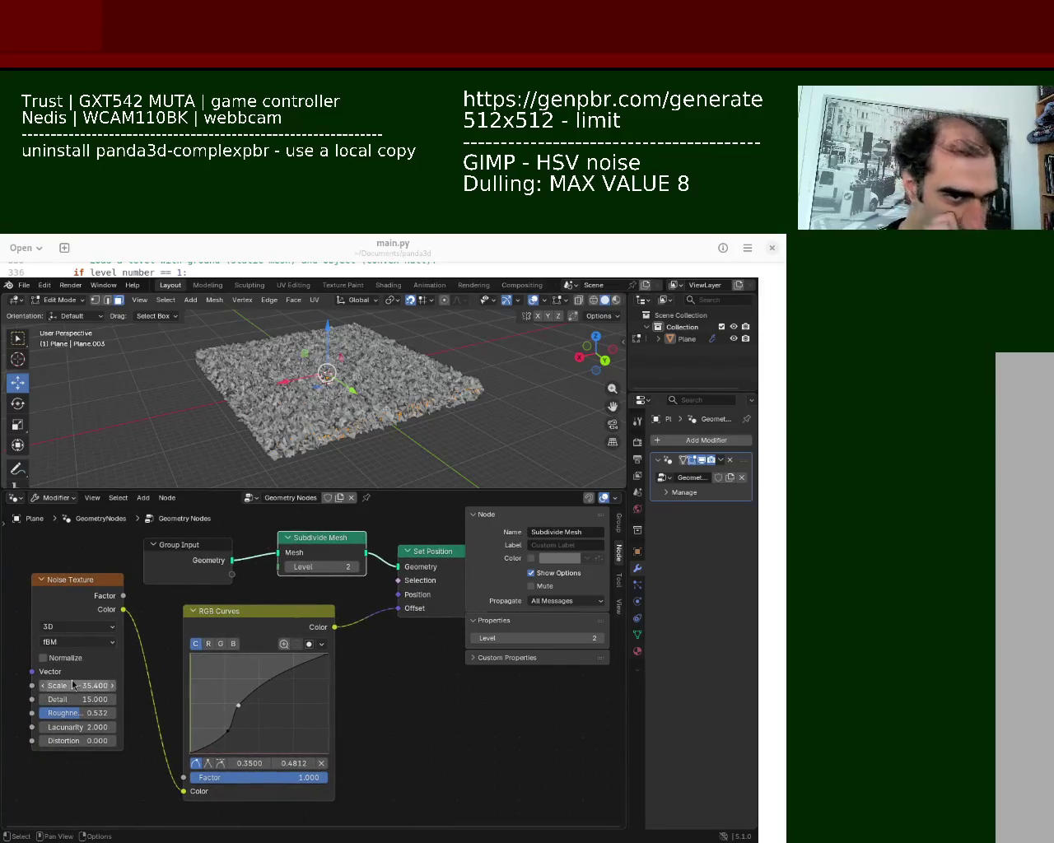
key("minus")
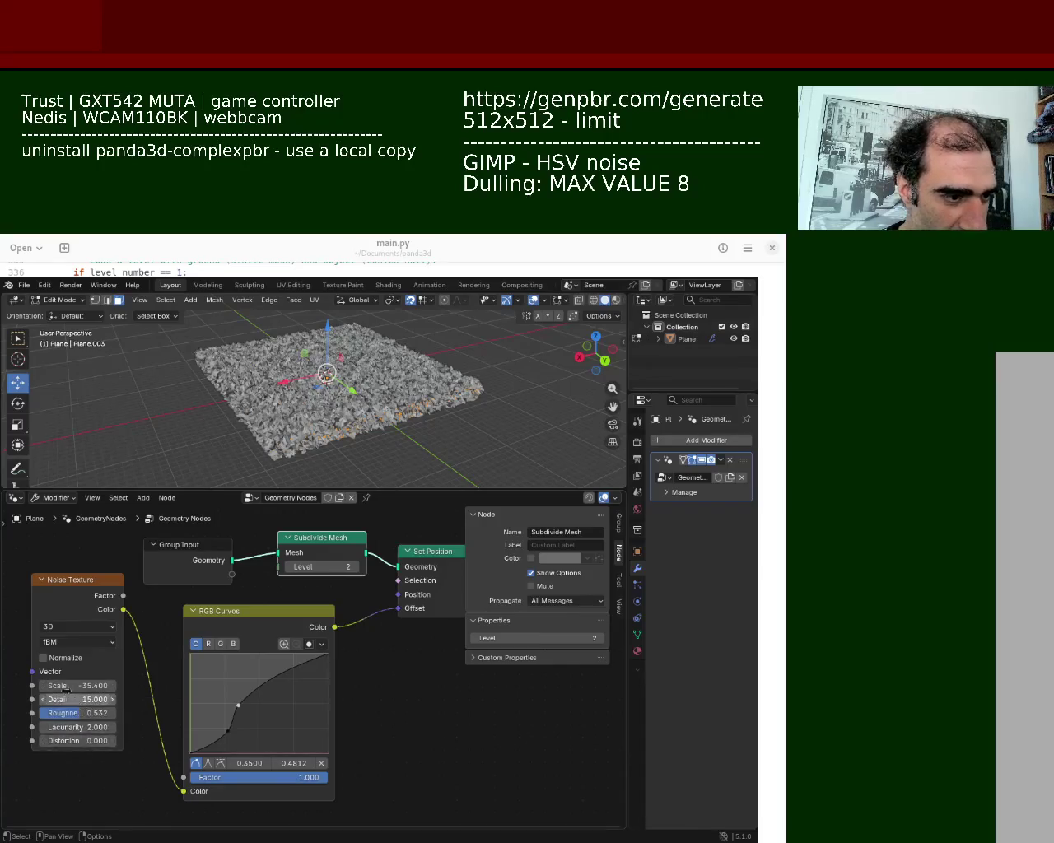
scroll(441, 461, "up", 2)
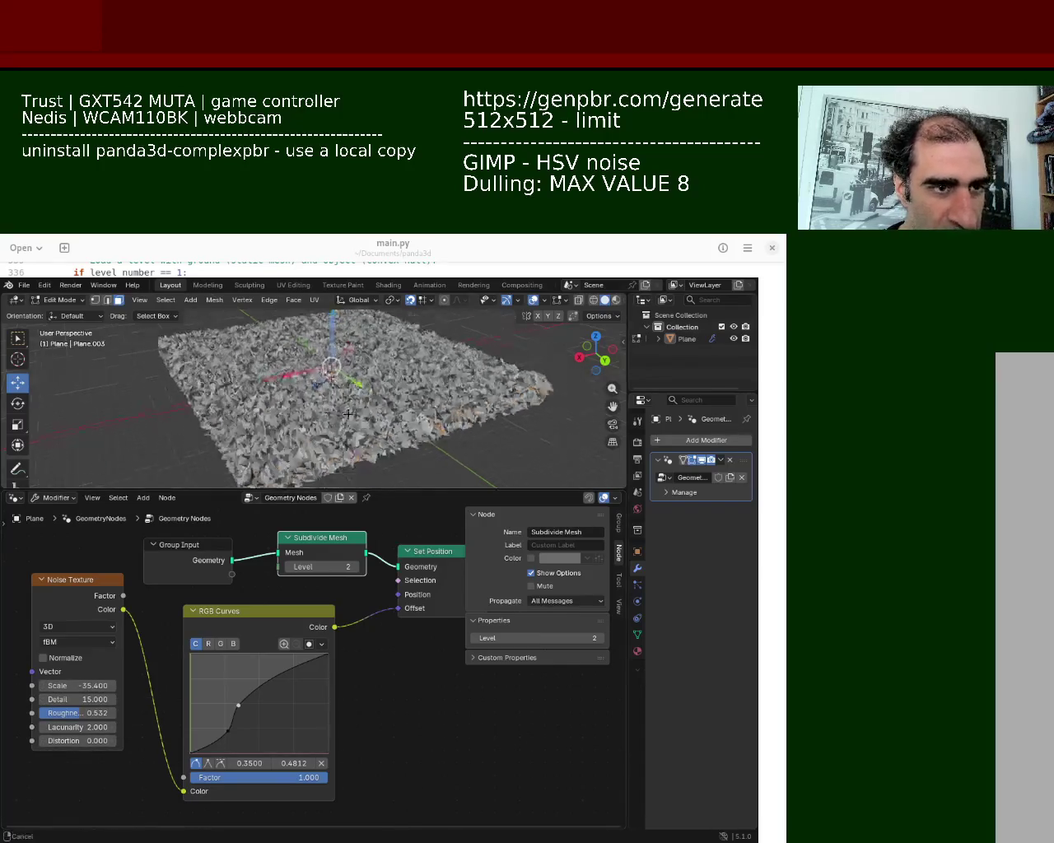
scroll(440, 461, "up", 3)
left_click_drag(437, 487, 438, 656)
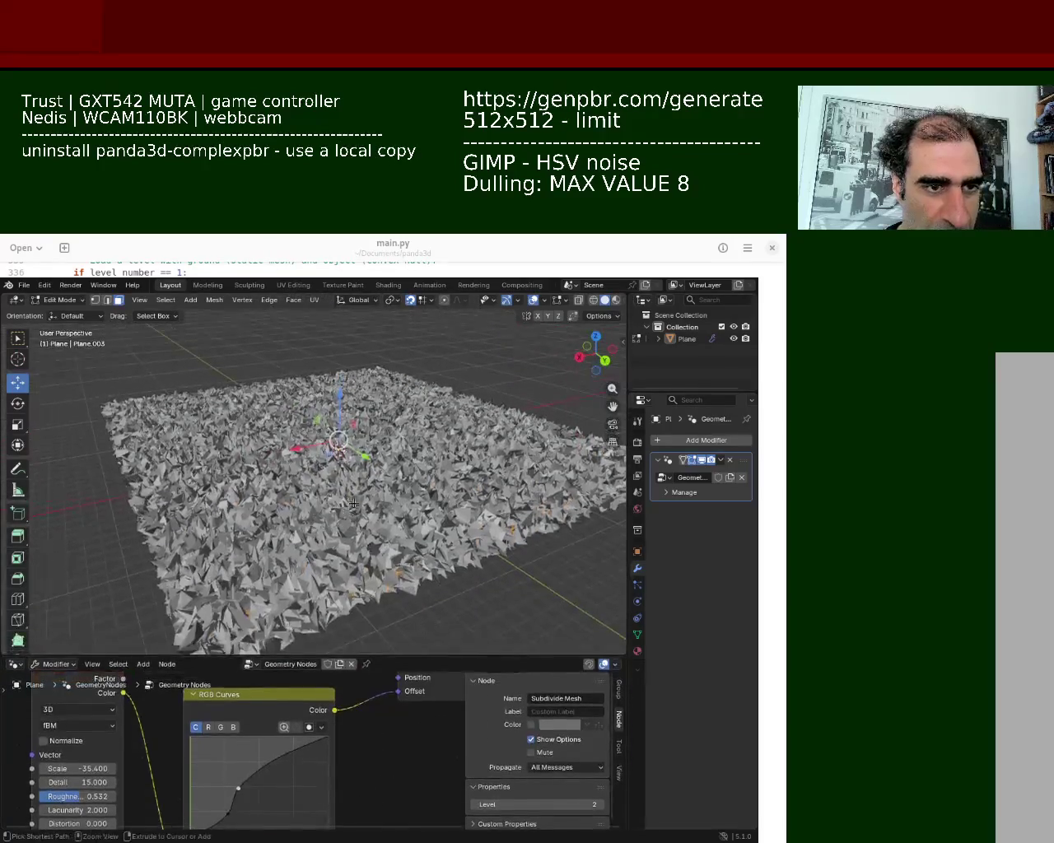
mouse_move(362, 527)
middle_mouse_down()
mouse_move(348, 497)
mouse_move(410, 520)
middle_mouse_up()
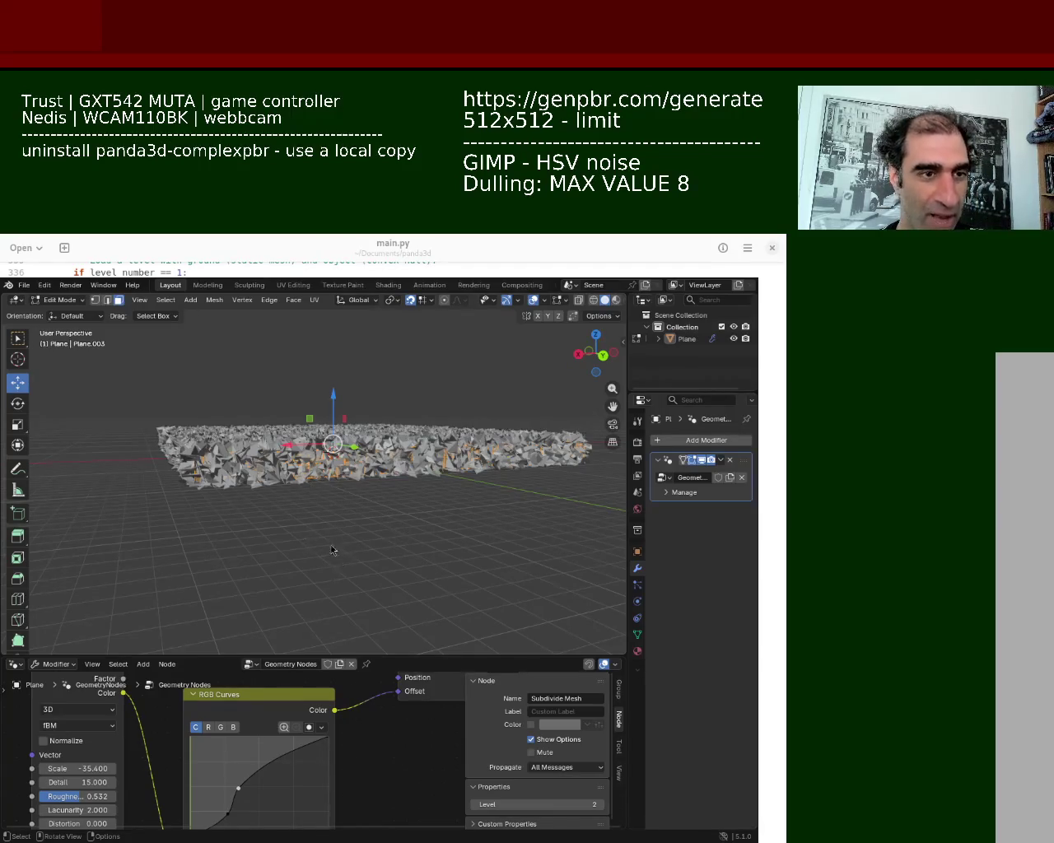
mouse_move(454, 385)
middle_mouse_down("ctrl")
mouse_move(314, 471)
mouse_move(322, 451)
middle_mouse_up("ctrl")
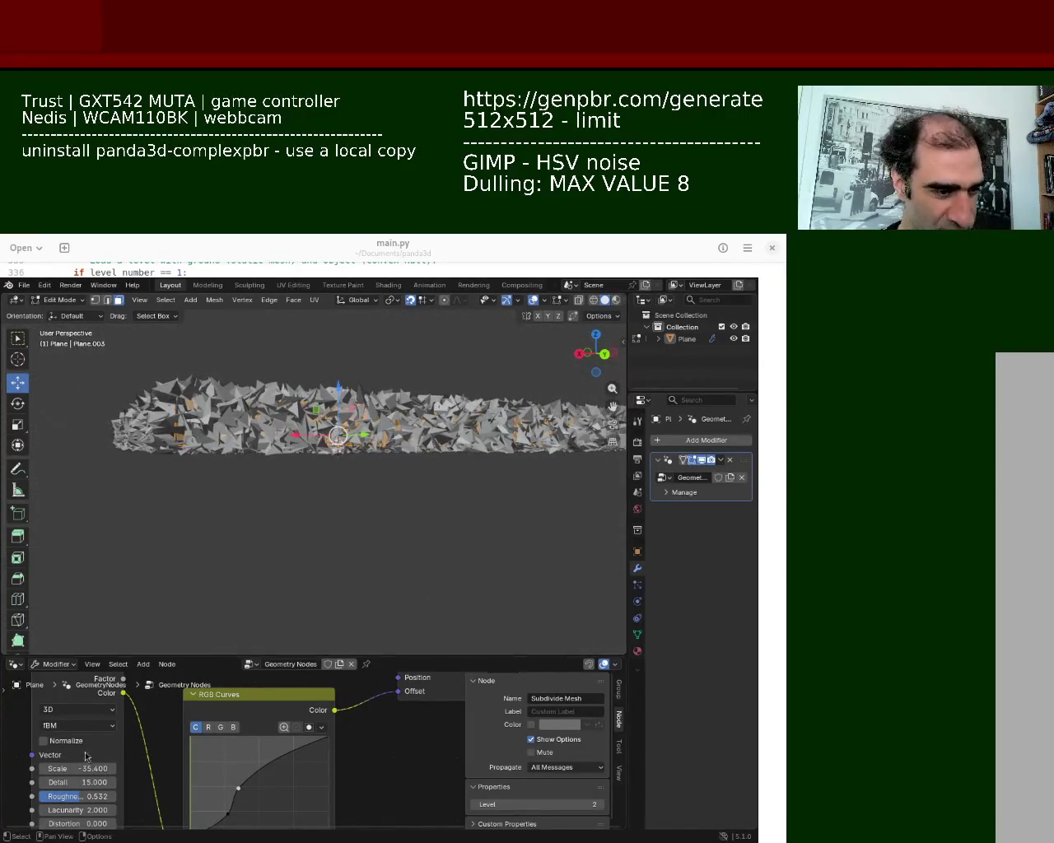
left_click_drag(78, 768, 78, 768)
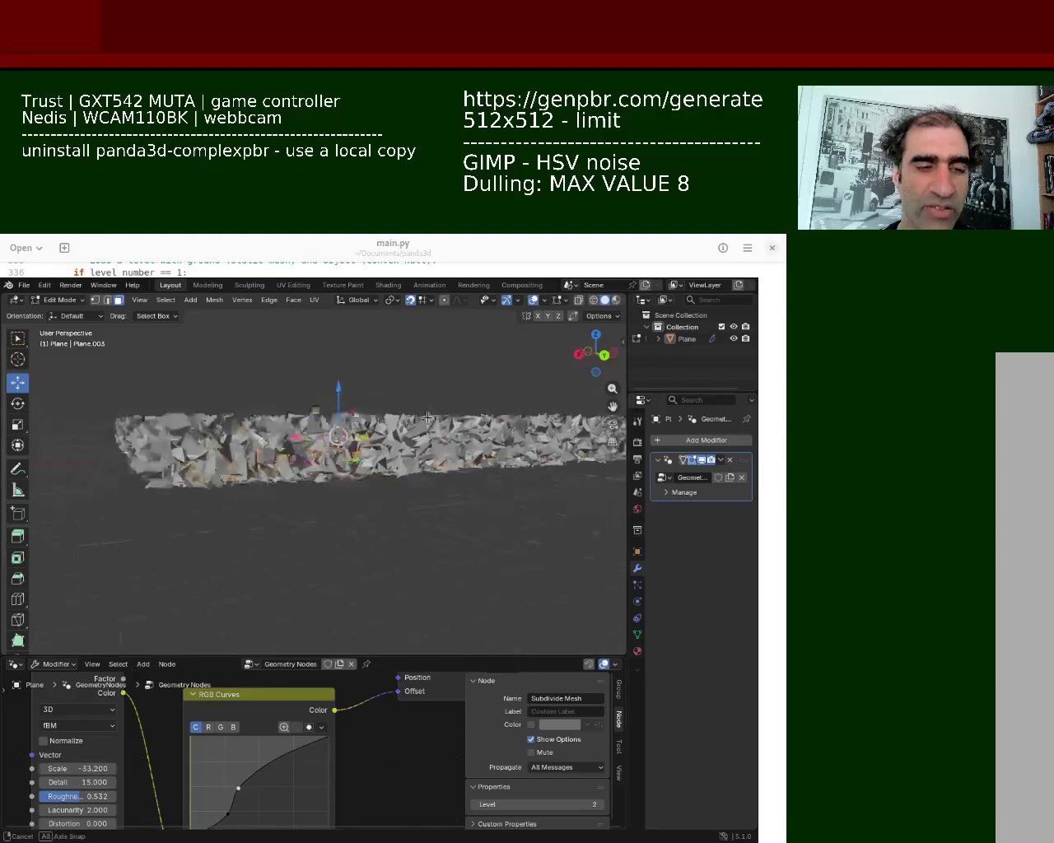
Step: Finish the noise Scale at -33.2 and scale the terrain mesh down
middle_click_drag(445, 379, 451, 428)
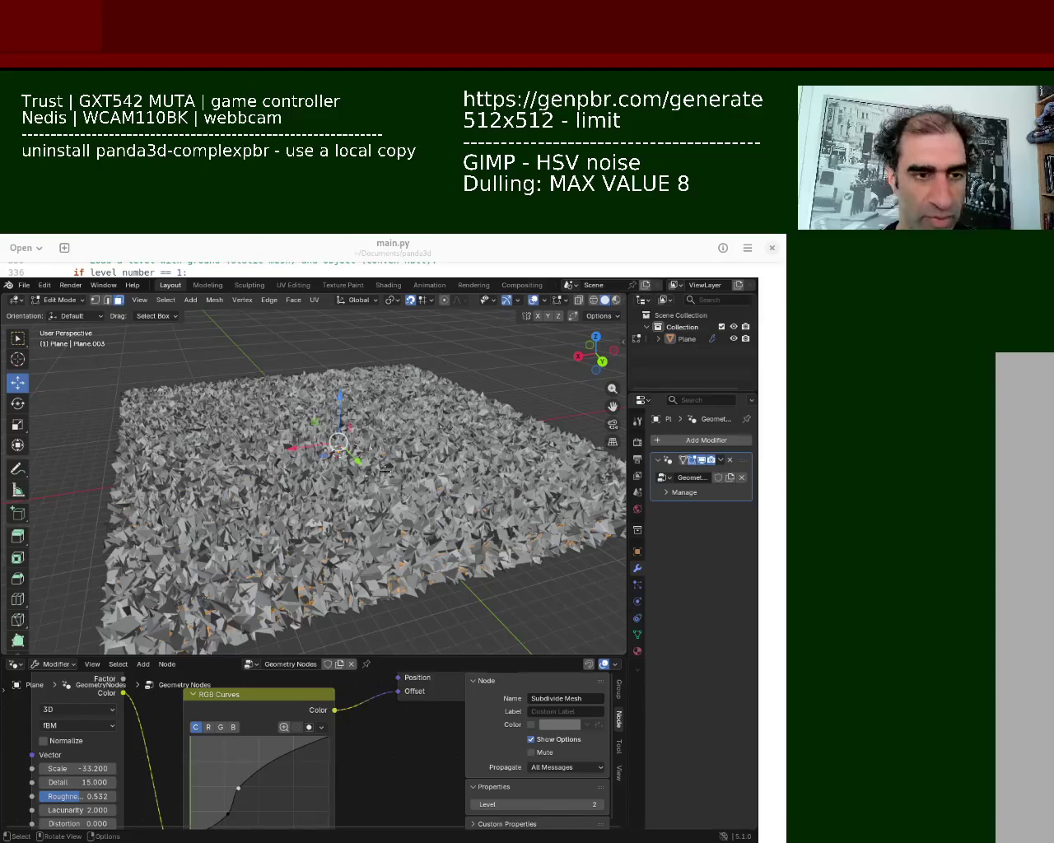
key("s")
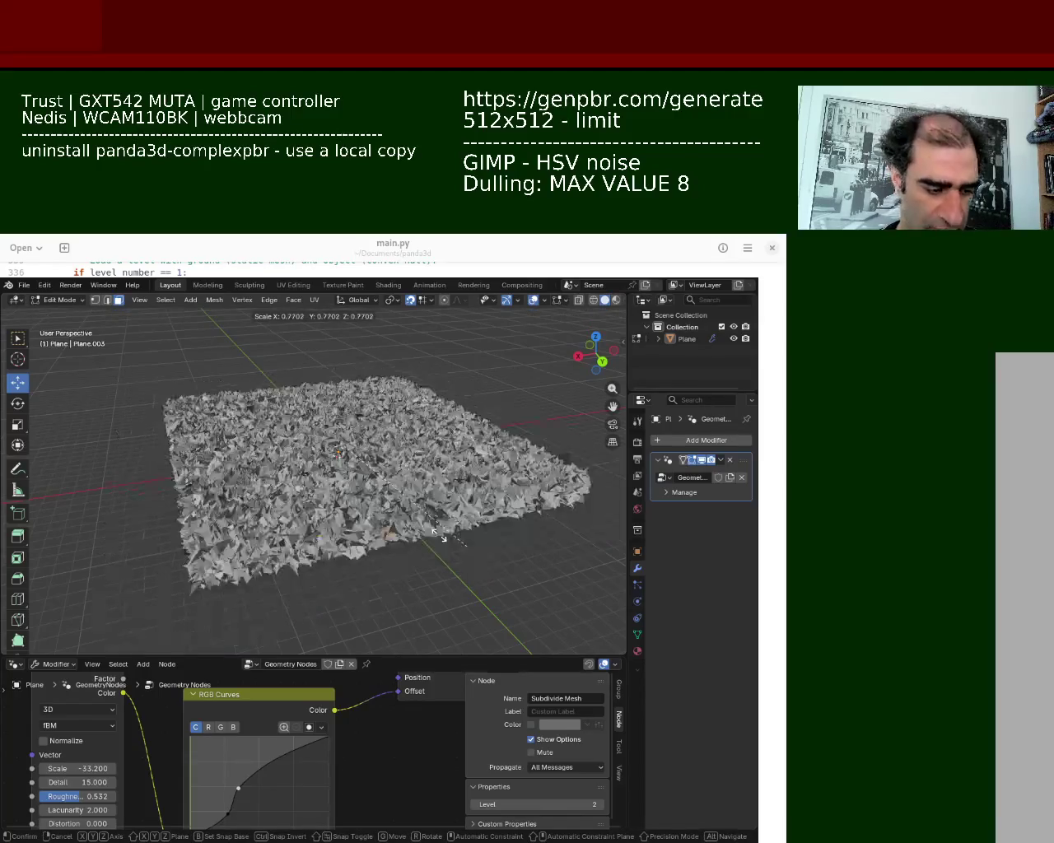
left_click(371, 499)
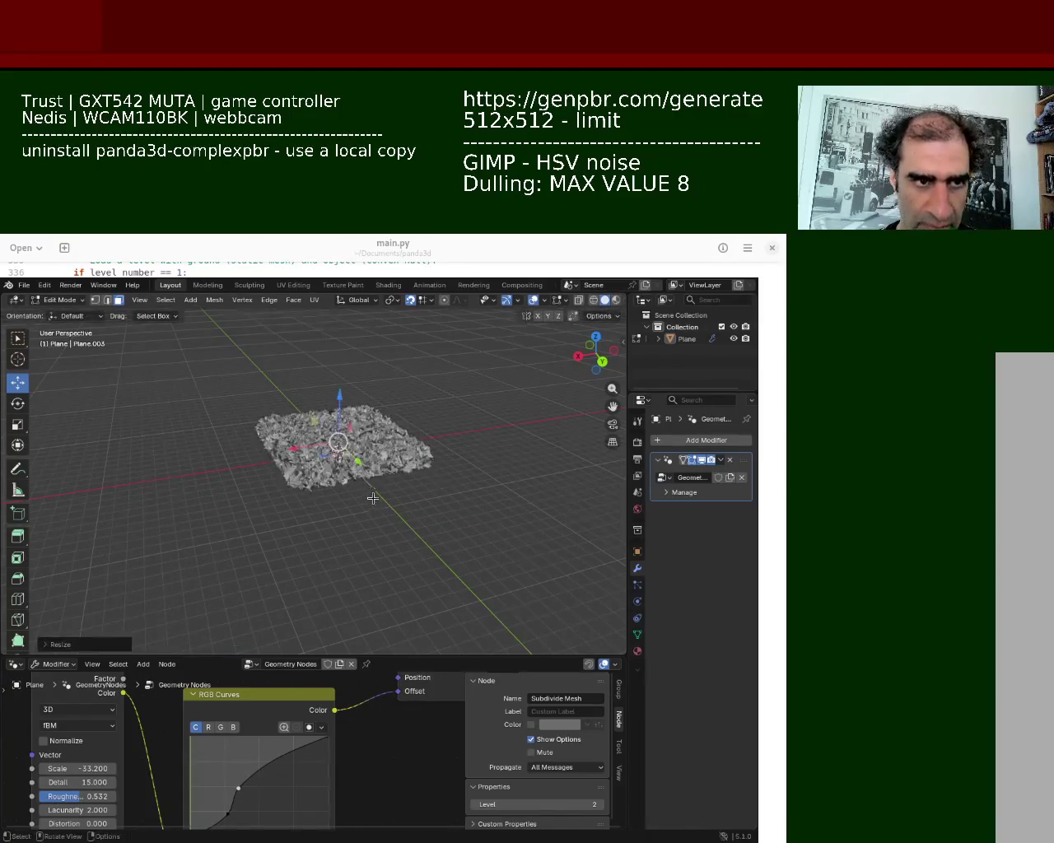
scroll(376, 419, "up", 3)
middle_click_drag(376, 419, 376, 363)
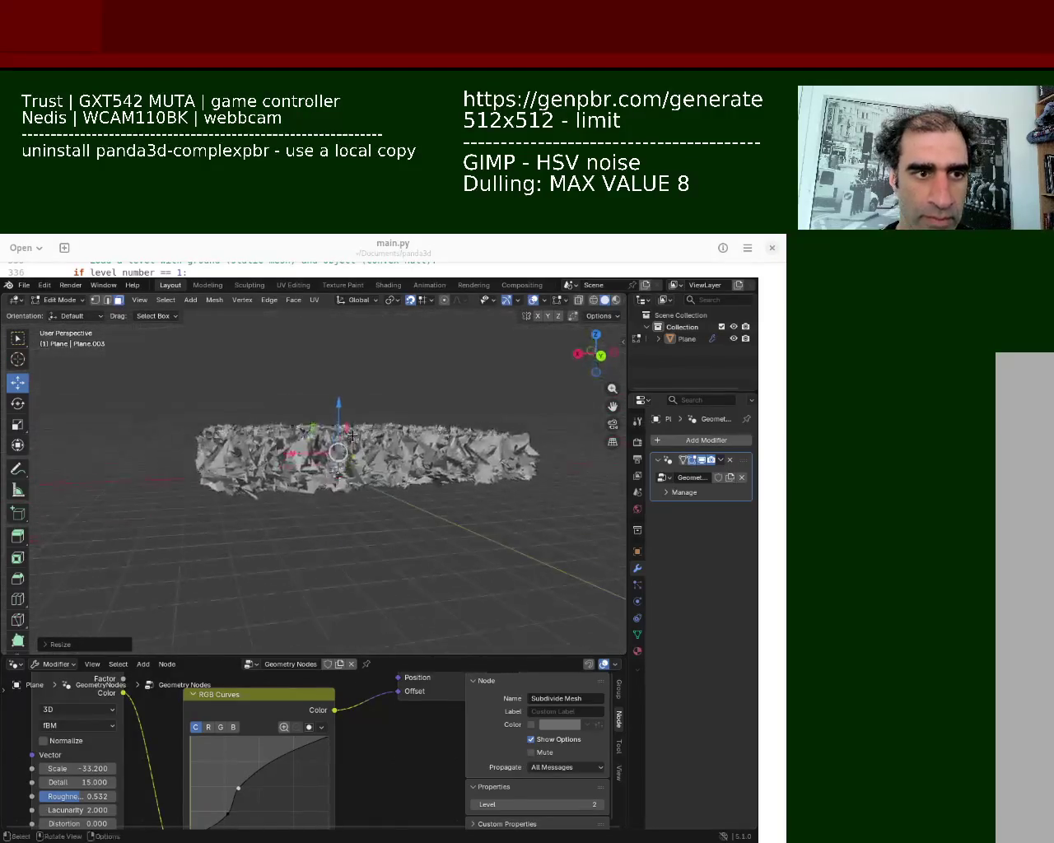
scroll(376, 362, "up", 3)
Step: Try noise Scale values out to -63, then settle on -13.9 for broader spikes
mouse_move(82, 768)
left_mouse_down()
mouse_move(95, 768)
mouse_move(49, 768)
left_mouse_up()
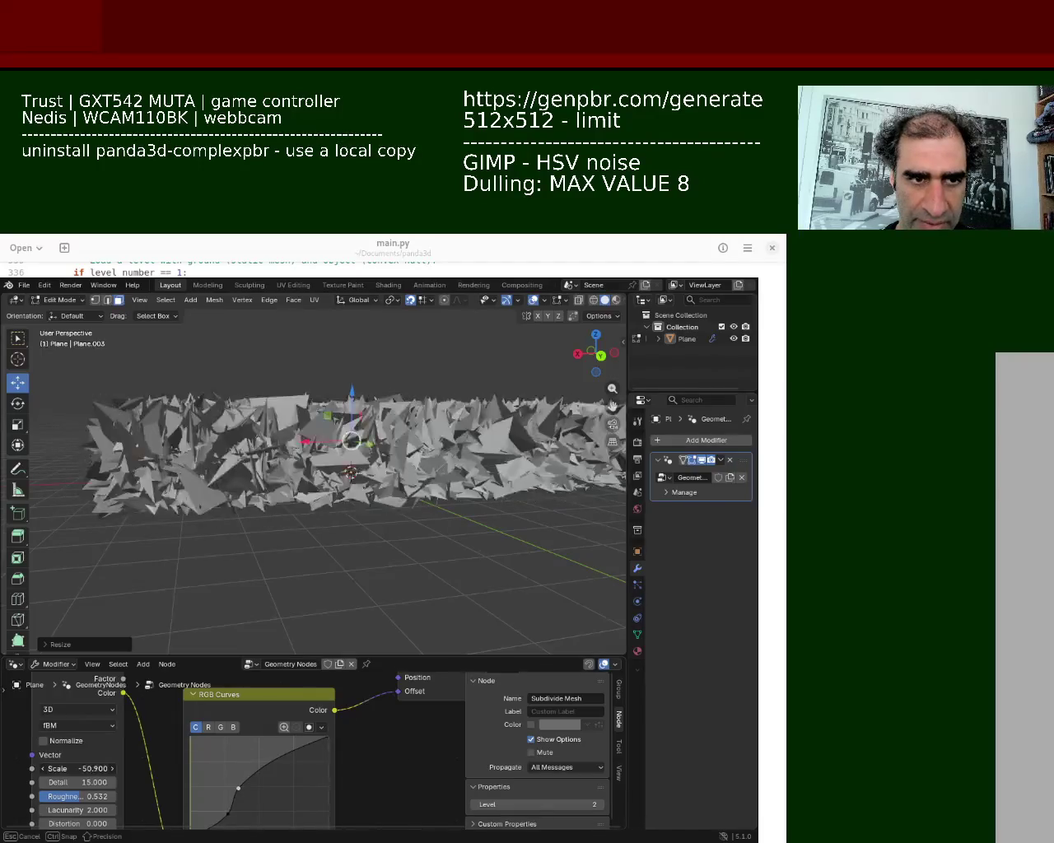
mouse_move(49, 768)
left_mouse_down()
mouse_move(33, 768)
mouse_move(75, 768)
left_mouse_up()
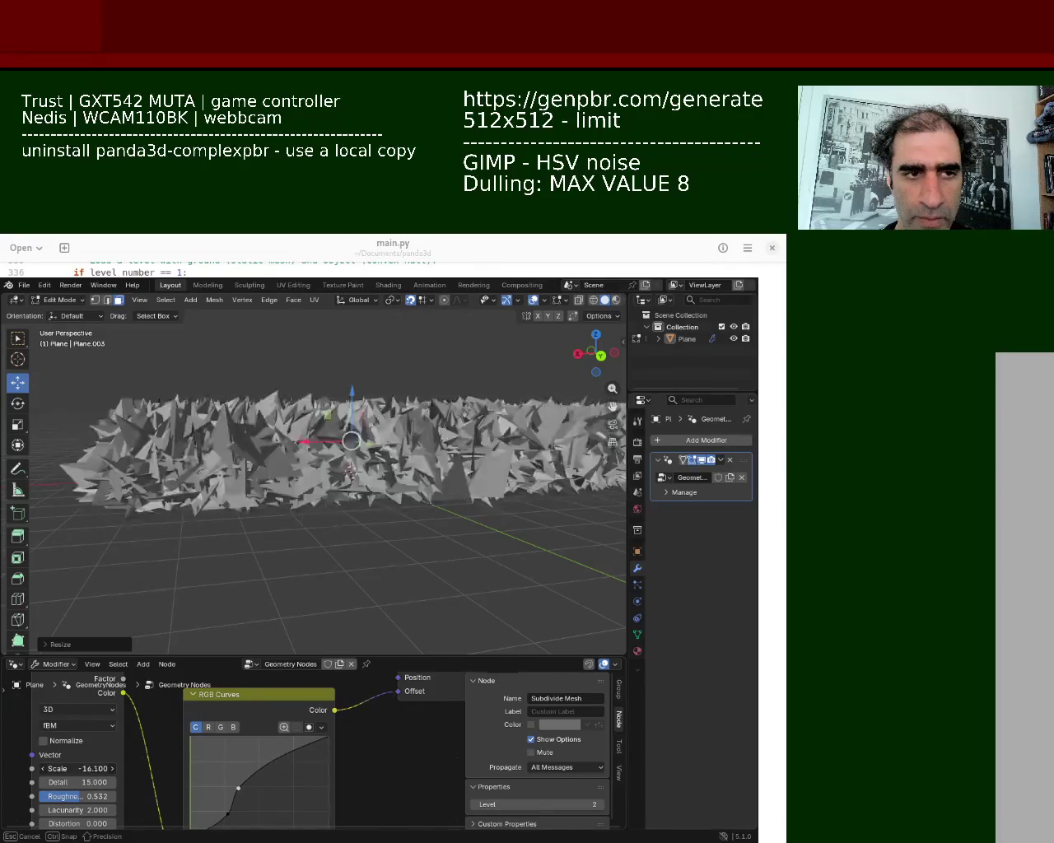
left_click_drag(75, 768, 77, 768)
mouse_move(179, 650)
middle_mouse_down()
mouse_move(344, 491)
mouse_move(369, 438)
middle_mouse_up()
scroll(369, 438, "up", 2)
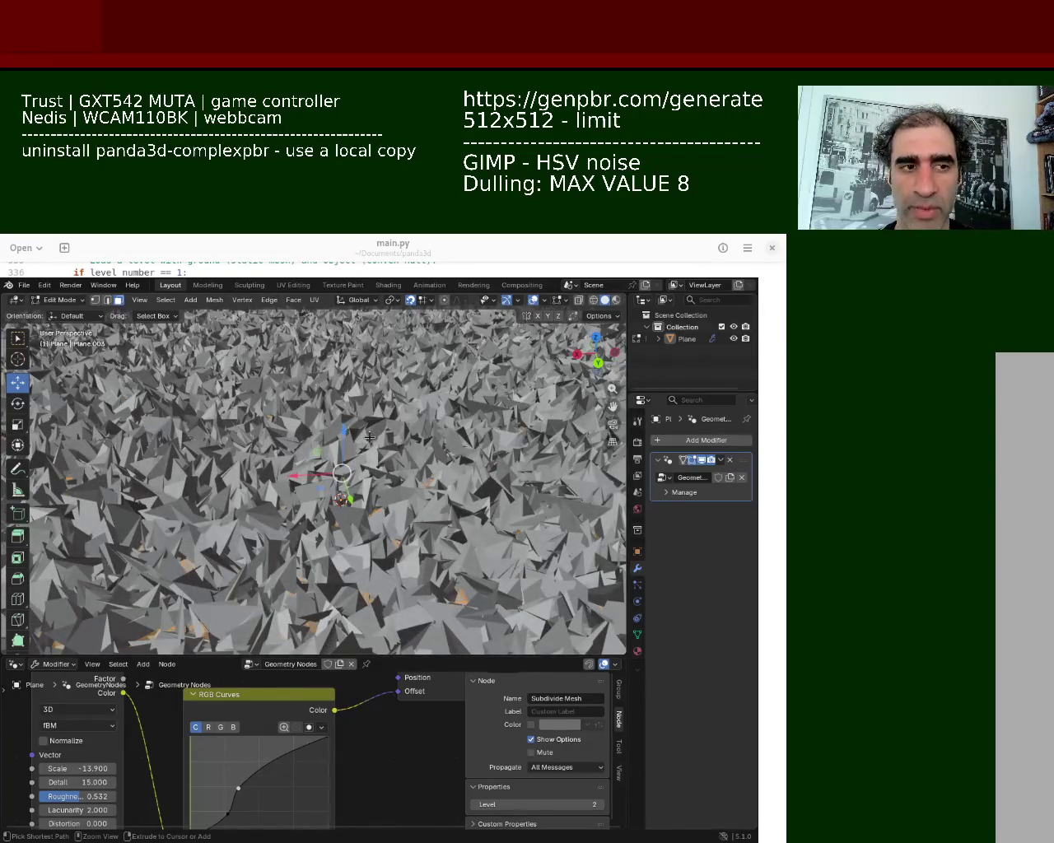
scroll(369, 437, "down", 1)
scroll(369, 438, "down", 1)
scroll(369, 438, "up", 2)
mouse_move(368, 437)
middle_mouse_down()
mouse_move(381, 519)
mouse_move(379, 465)
mouse_move(372, 477)
mouse_move(371, 465)
middle_mouse_up()
Step: Lower an RGB Curves point, reduce the noise Detail, then select the old terrain plane
left_click_drag(239, 793, 239, 799)
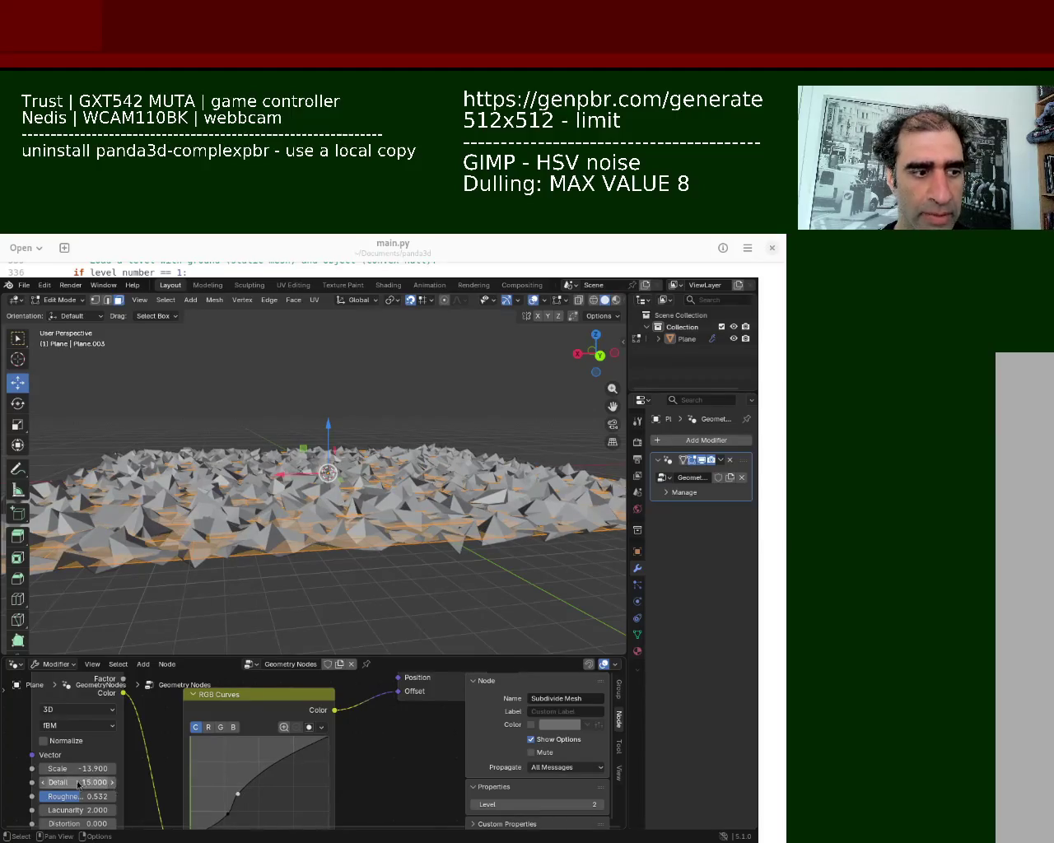
left_click_drag(67, 786, 25, 796)
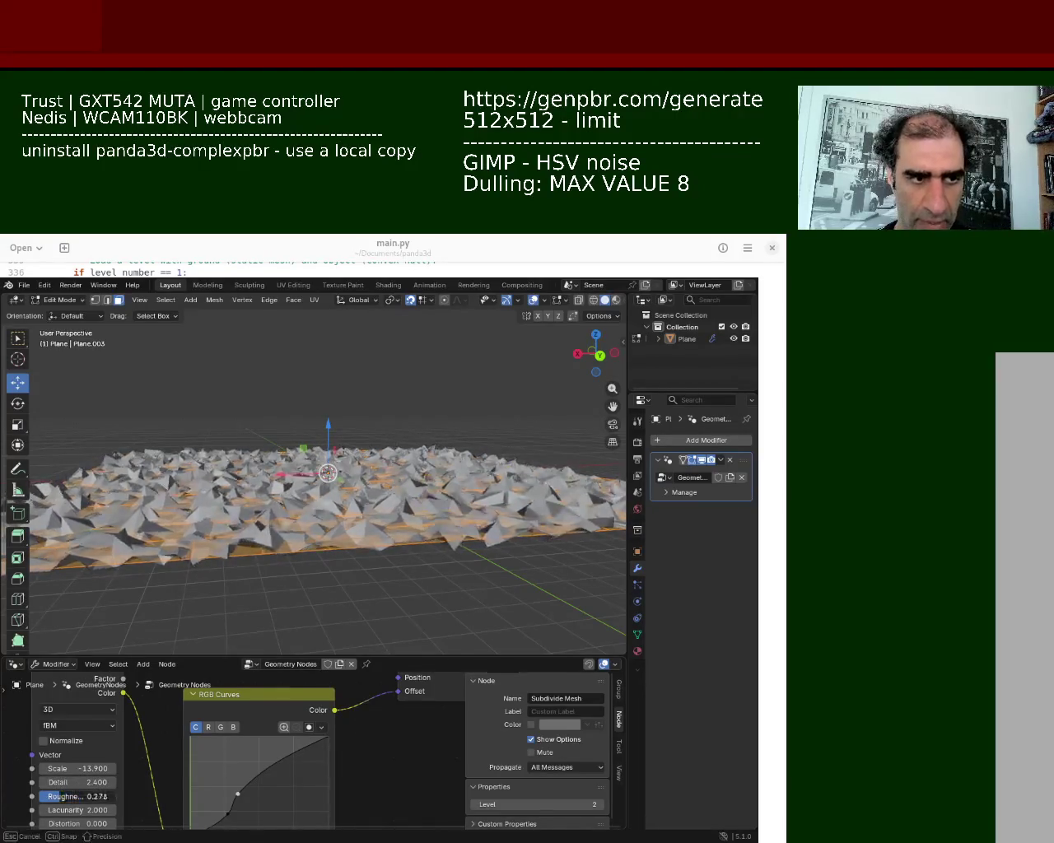
middle_click_drag(206, 535, 240, 495)
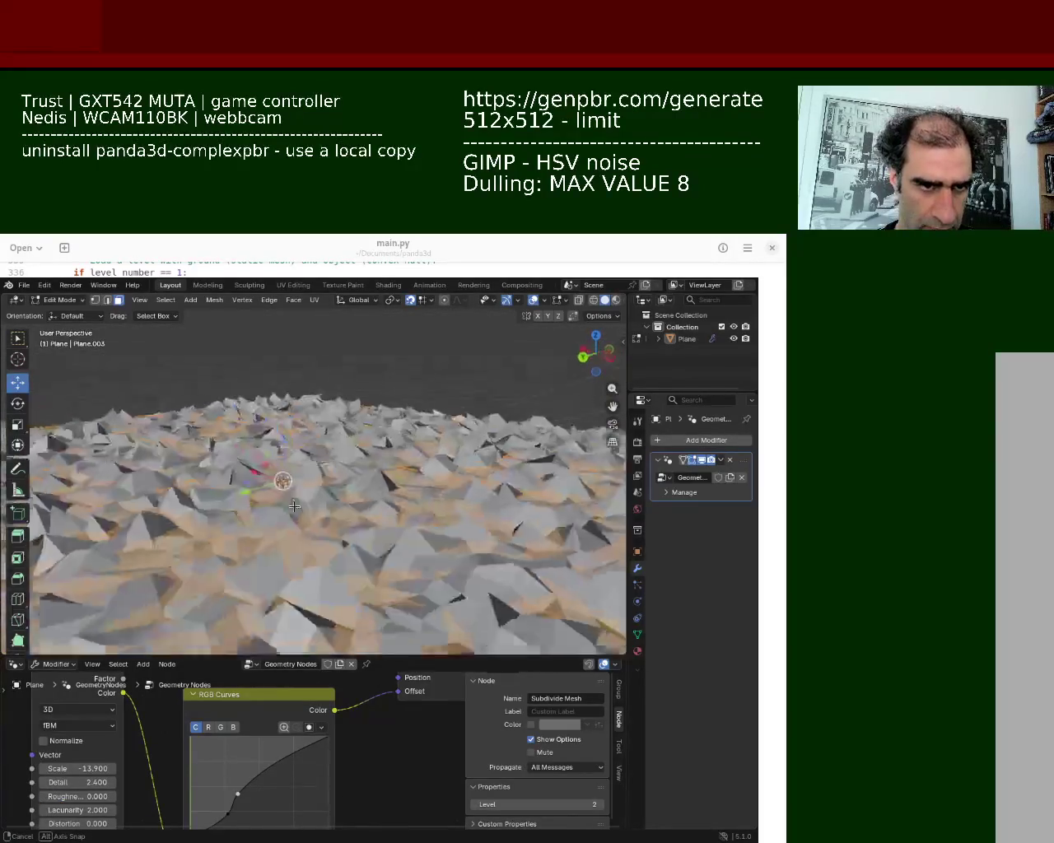
mouse_move(239, 494)
middle_mouse_down()
mouse_move(357, 495)
mouse_move(391, 399)
mouse_move(405, 472)
mouse_move(384, 535)
middle_mouse_up()
scroll(358, 495, "down", 5)
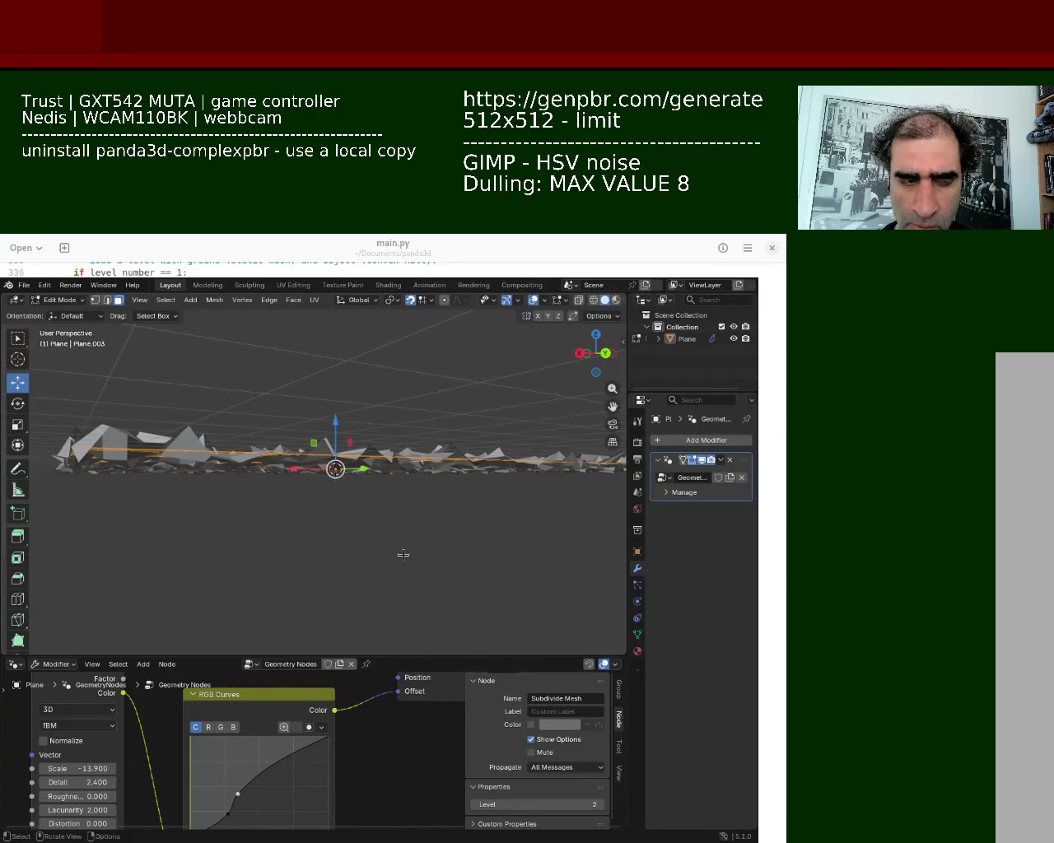
mouse_move(383, 535)
middle_mouse_down()
mouse_move(357, 508)
mouse_move(357, 531)
middle_mouse_up()
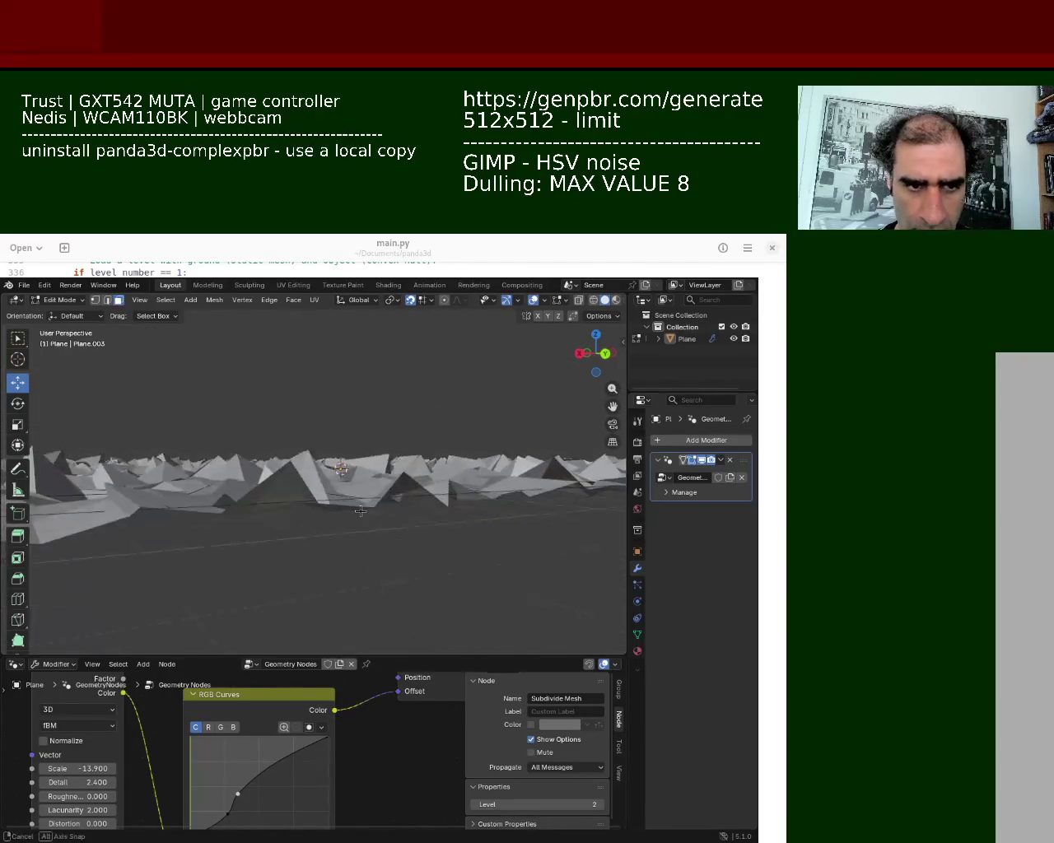
left_click(685, 338)
Step: Delete the old terrain plane and add a new plane scaled up about 6.93 times
key("Delete")
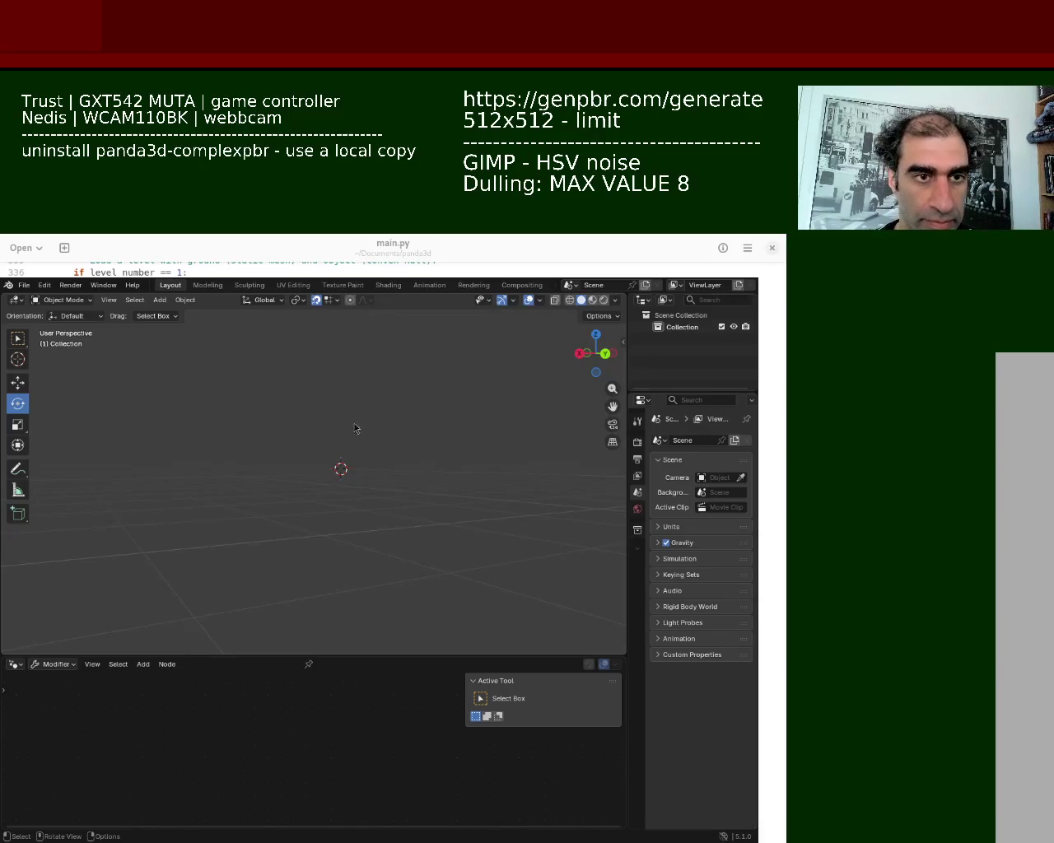
left_click(160, 300)
mouse_move(198, 313)
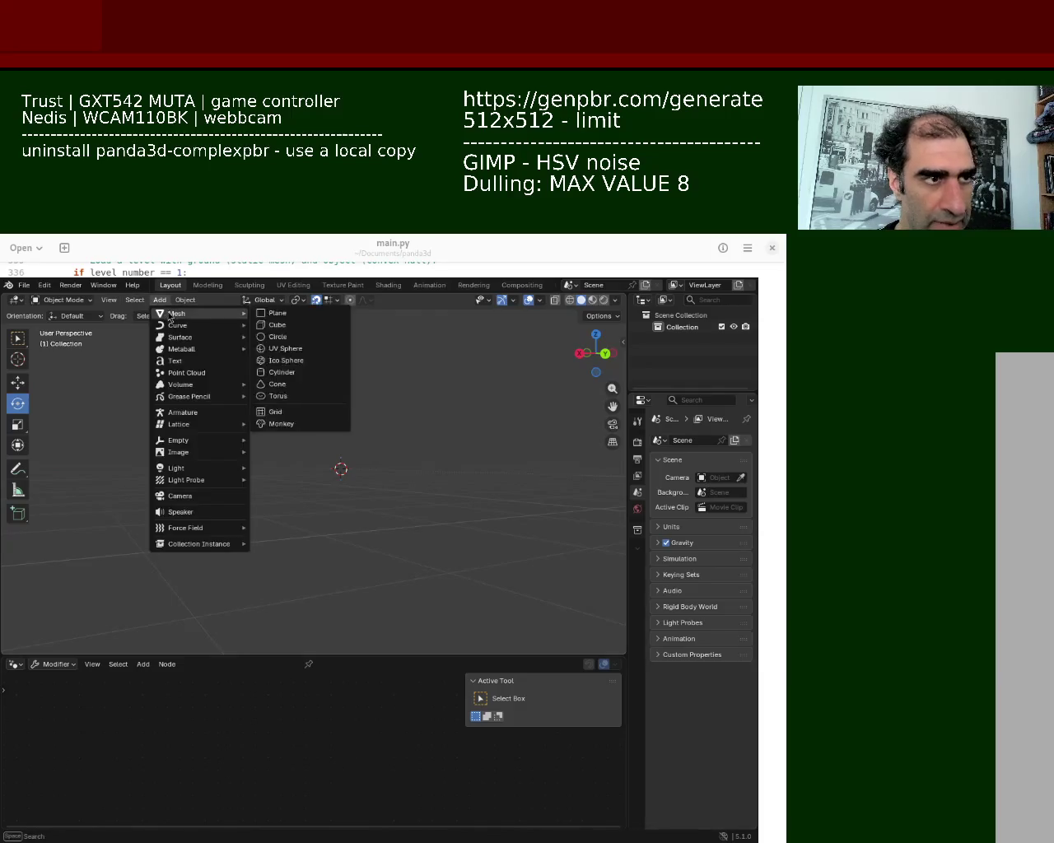
left_click(278, 312)
mouse_move(313, 461)
middle_mouse_down()
mouse_move(300, 496)
mouse_move(370, 474)
mouse_move(367, 519)
middle_mouse_up()
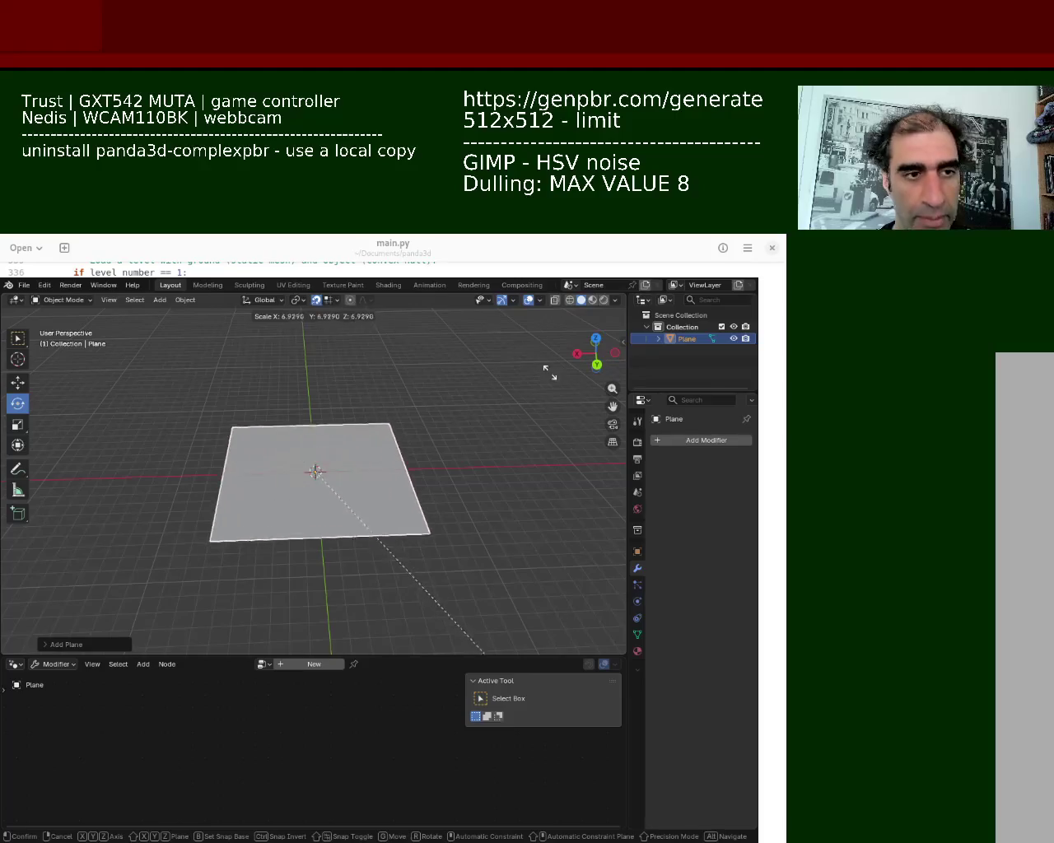
left_click(258, 410)
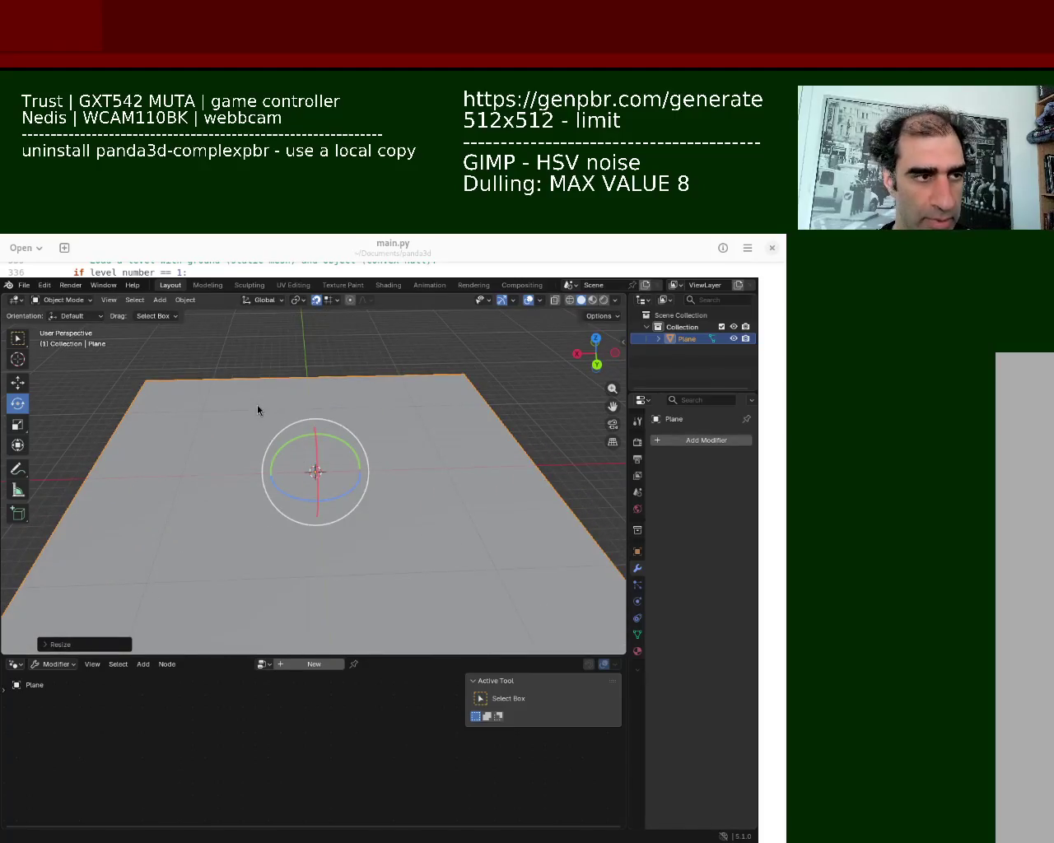
Step: Subdivide the new plane's mesh in Edit Mode into a dense grid
key("Tab")
right_click(307, 409)
left_click(308, 409)
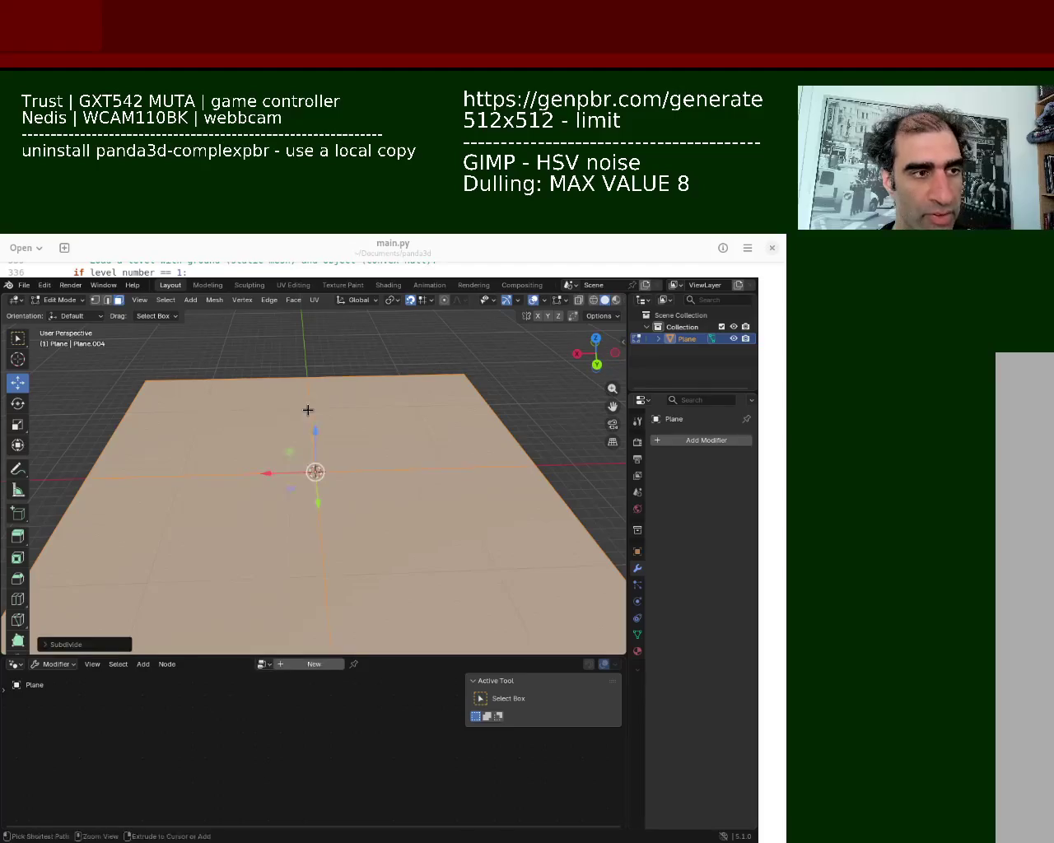
key("ctrl+e")
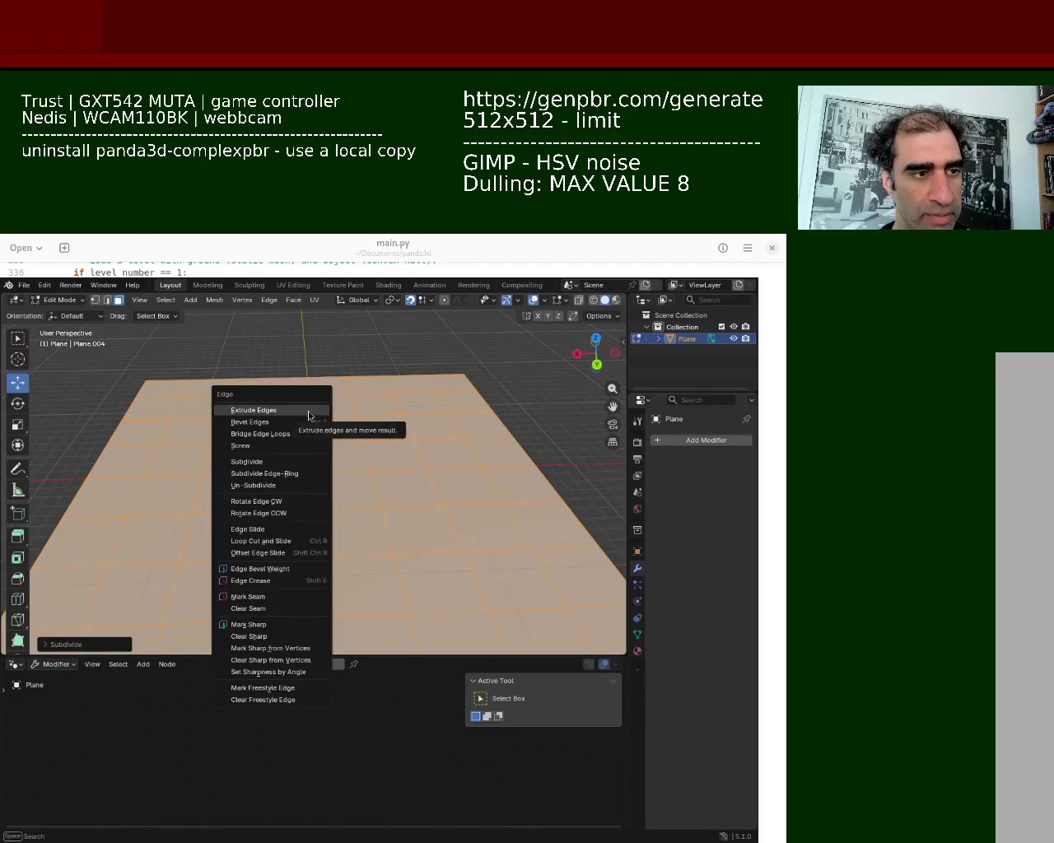
key("Escape")
key("ctrl+3")
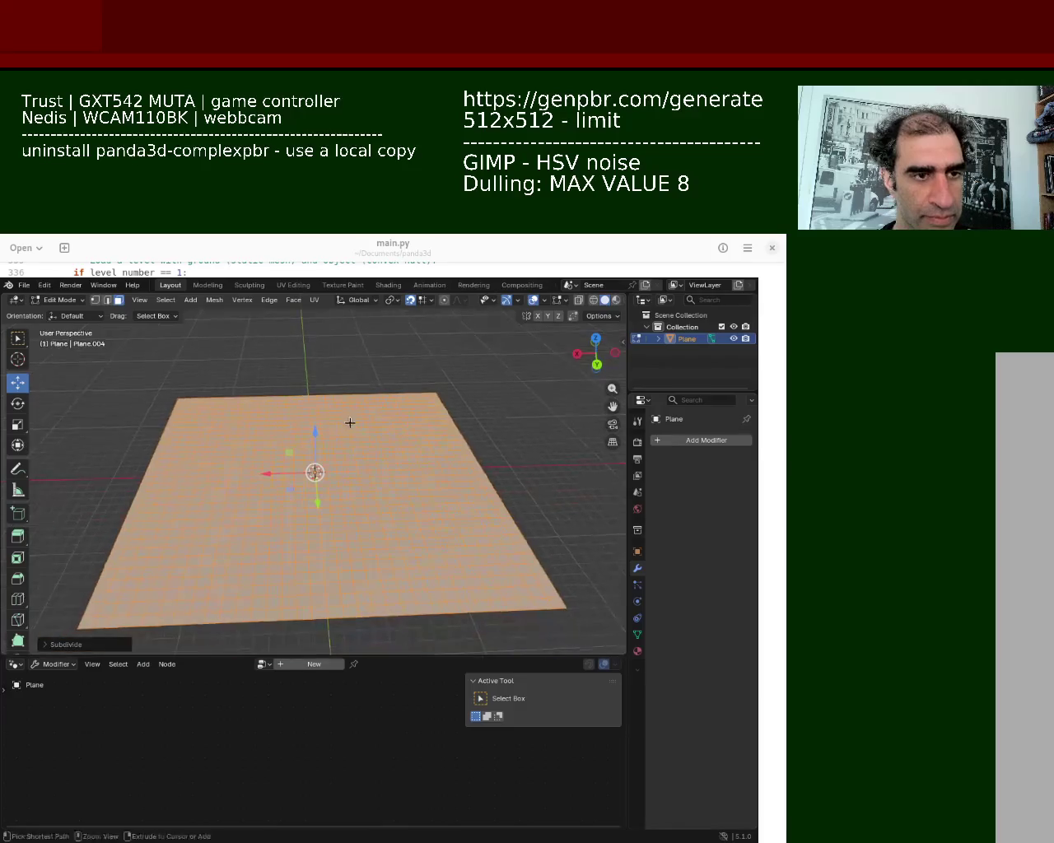
middle_click_drag(350, 422, 254, 391)
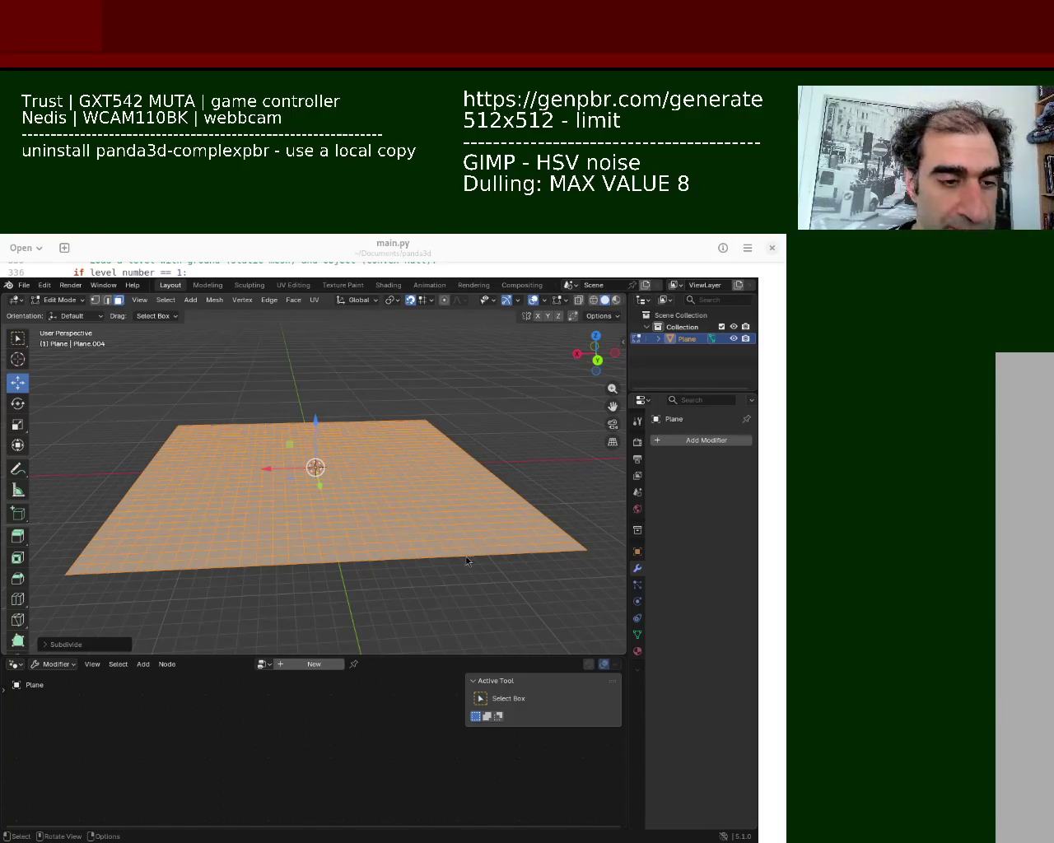
Step: Extrude the gridded plane twice along its normal into a thick slab, then deselect everything
middle_click_drag(346, 493, 334, 461)
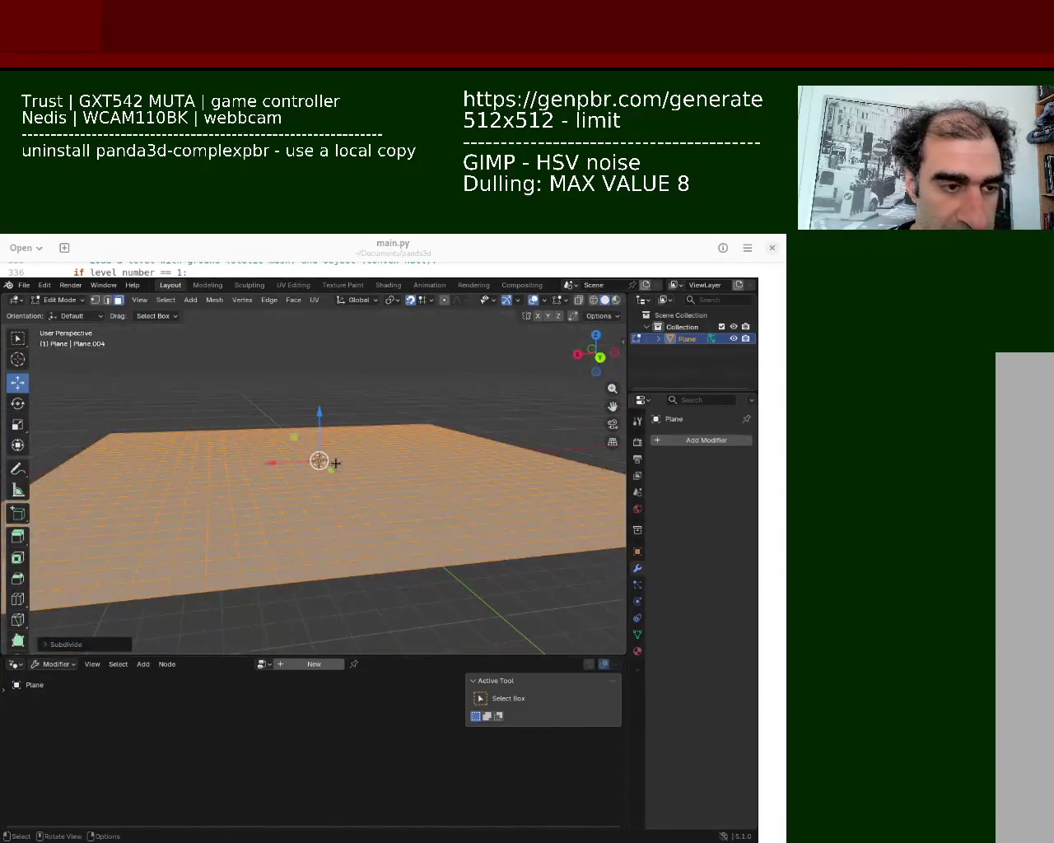
key("e")
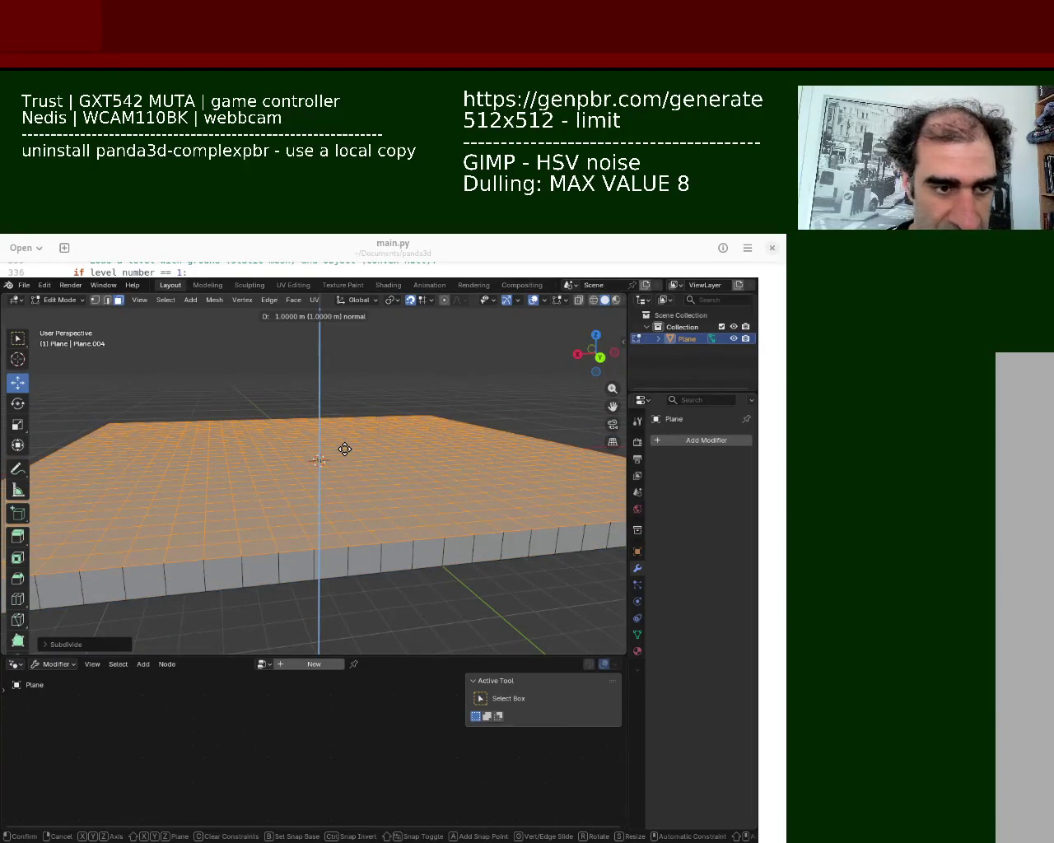
left_click(344, 449)
mouse_move(344, 448)
middle_mouse_down()
mouse_move(423, 521)
mouse_move(395, 432)
mouse_move(498, 588)
mouse_move(420, 510)
mouse_move(423, 463)
mouse_move(453, 526)
middle_mouse_up()
key("e")
left_click(395, 426)
left_click(498, 587)
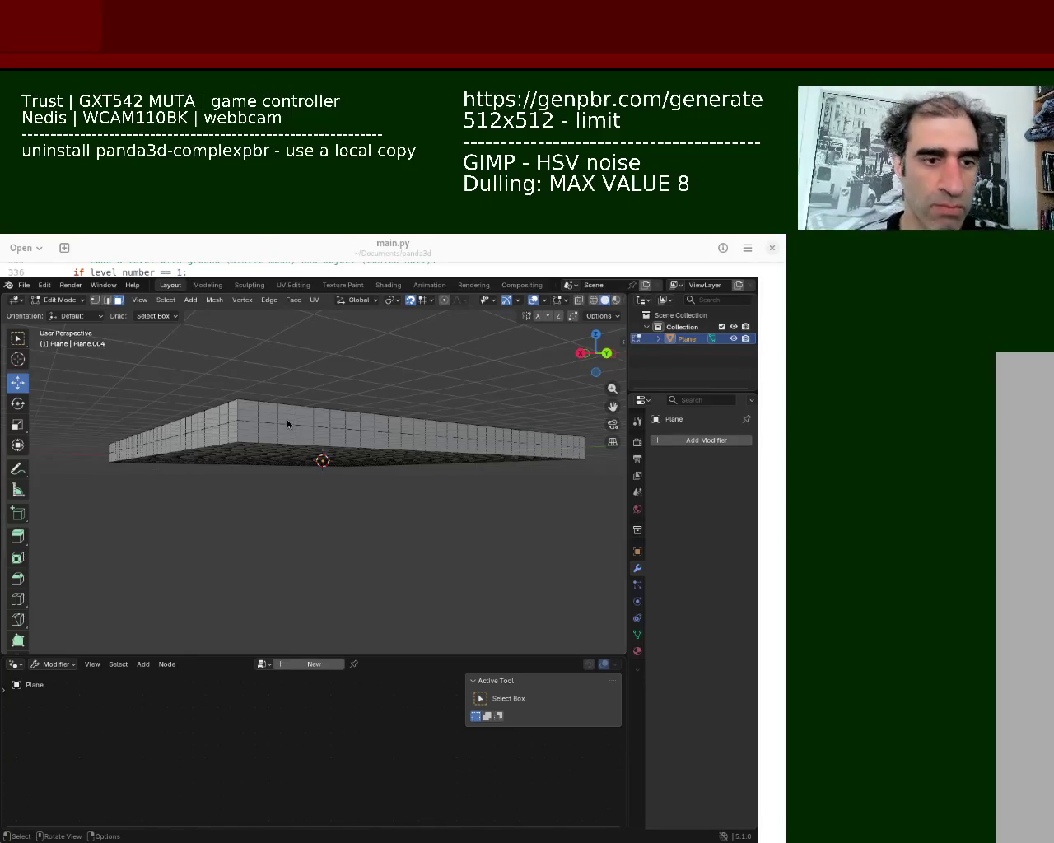
Step: Select the whole slab, scale it up much larger, and bring up the Add Modifier list
mouse_move(420, 368)
middle_mouse_down()
mouse_move(306, 403)
mouse_move(371, 428)
mouse_move(349, 453)
middle_mouse_up()
key("a")
key("s")
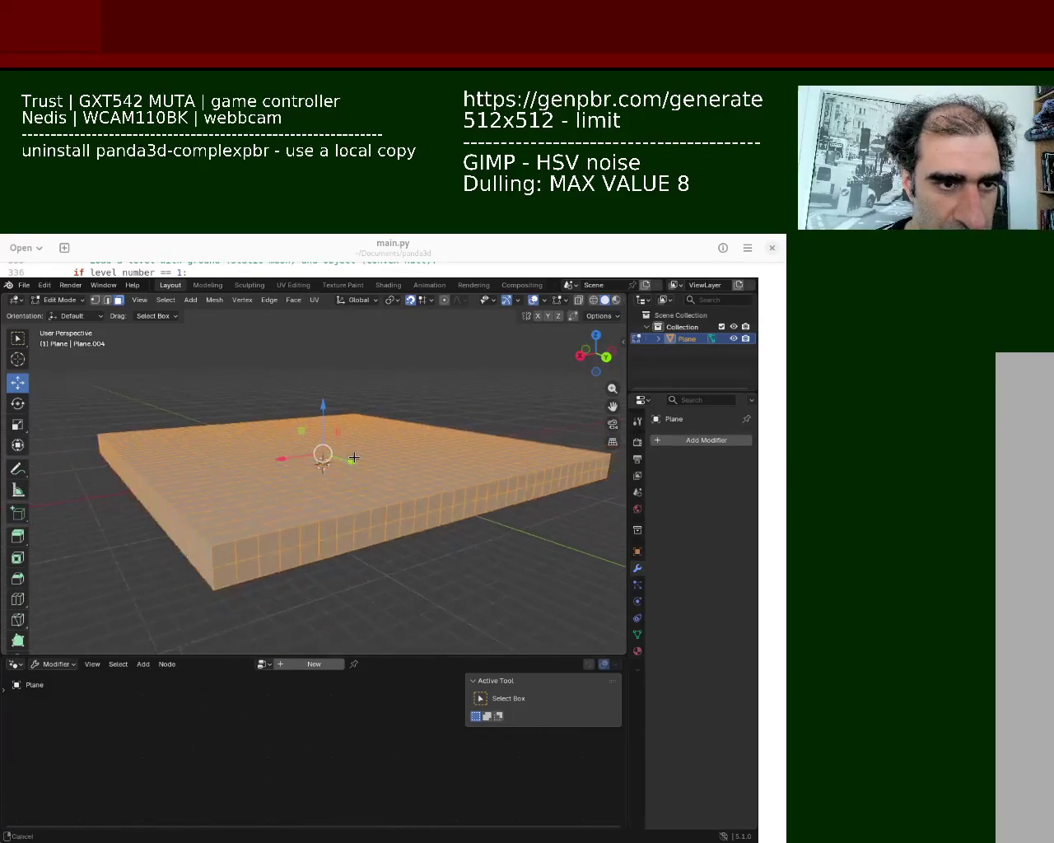
key("Escape")
middle_click_drag(354, 457, 412, 432)
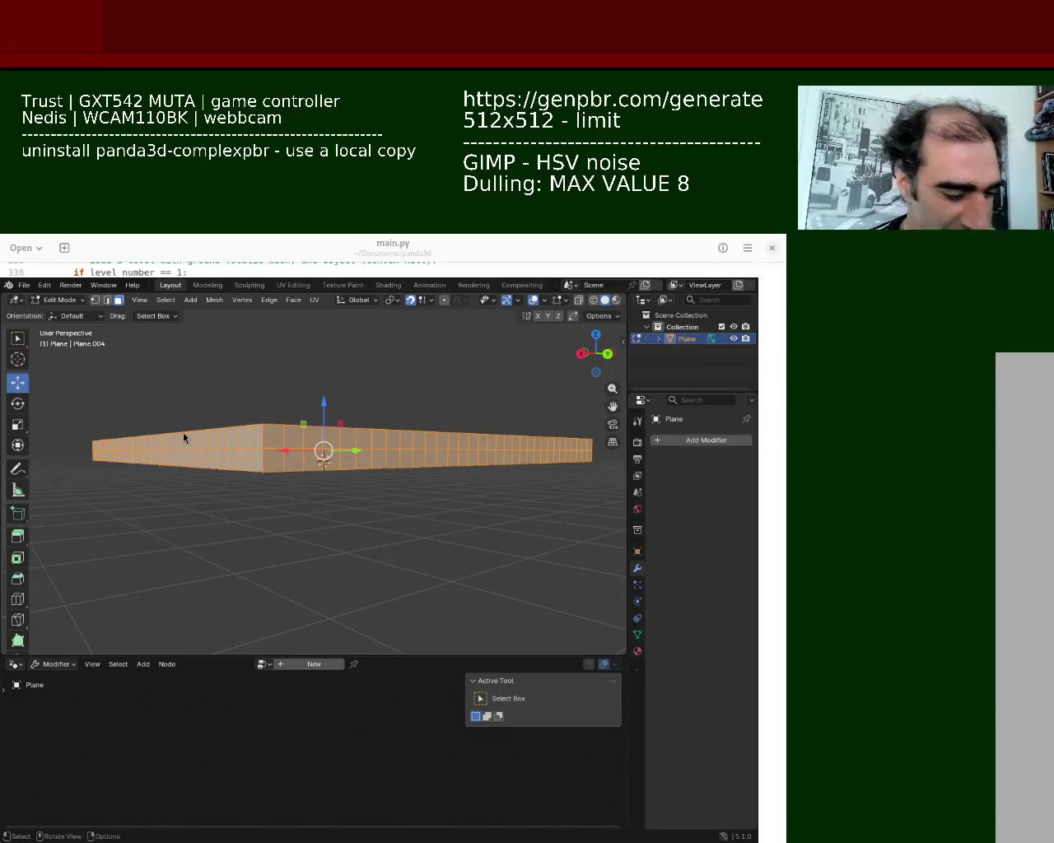
scroll(301, 477, "up", 5)
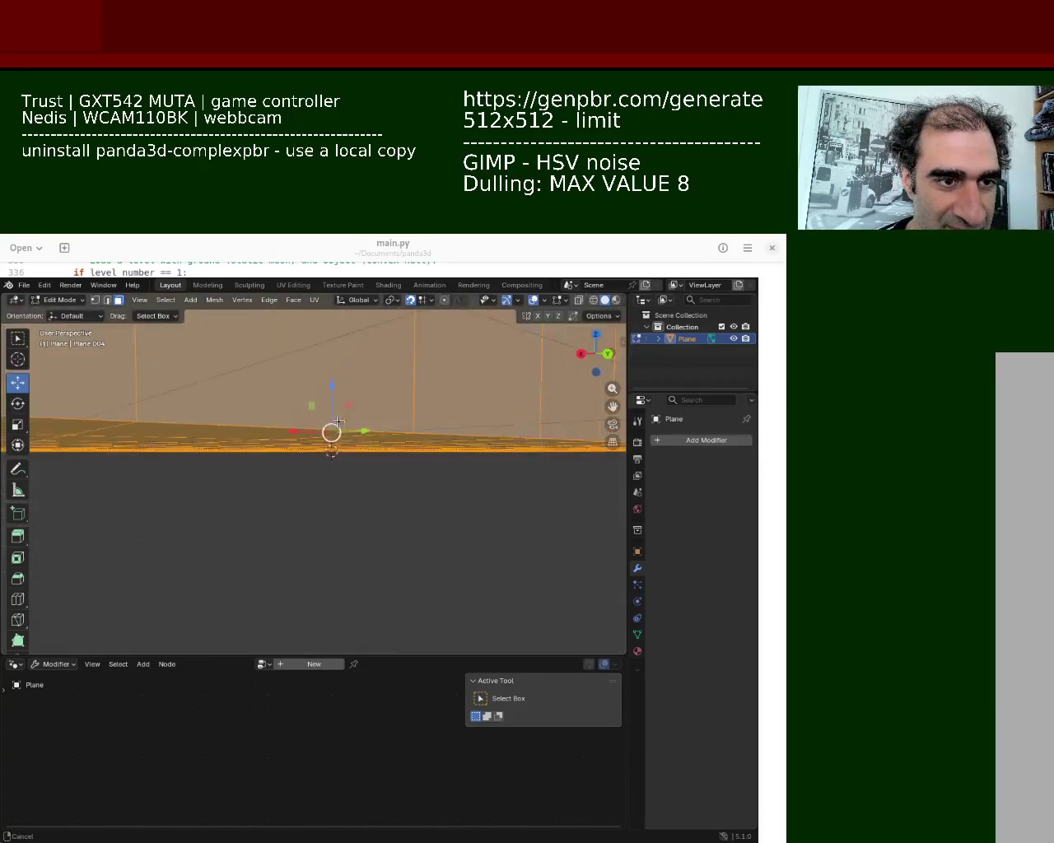
left_click(692, 439)
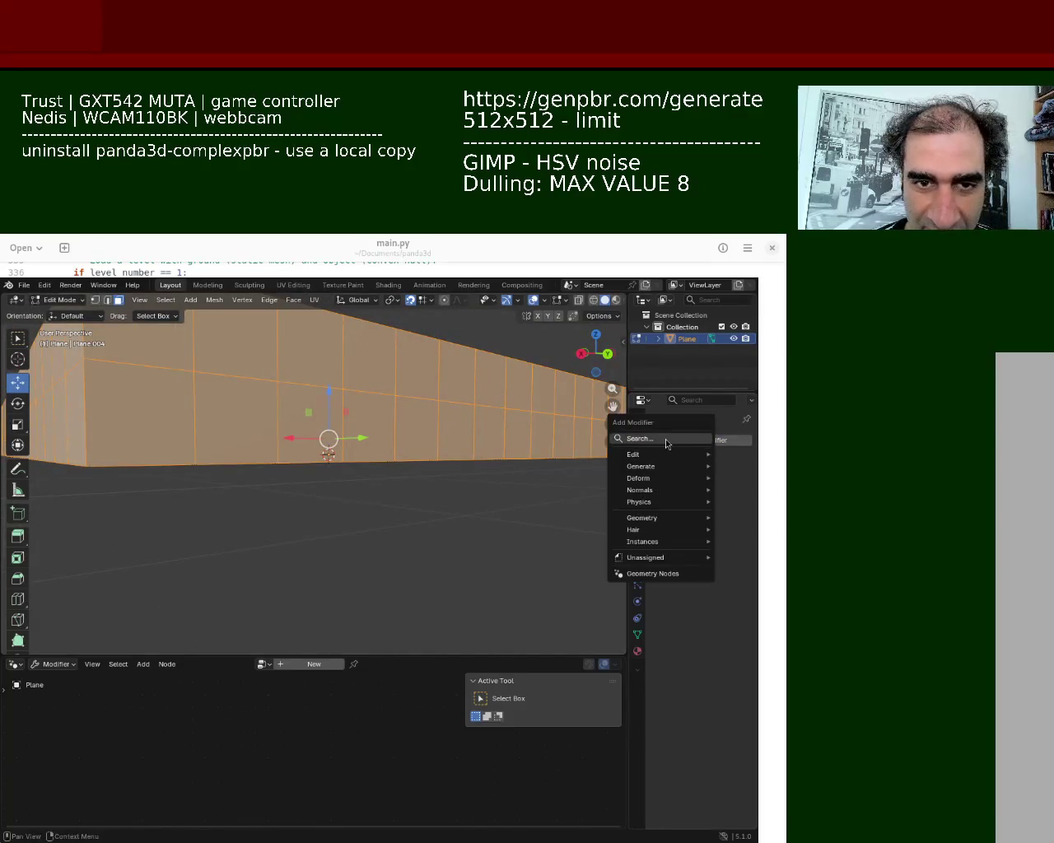
Step: Add a Geometry Nodes modifier to the slab and assign the existing noise-displacement node group
left_click(665, 439)
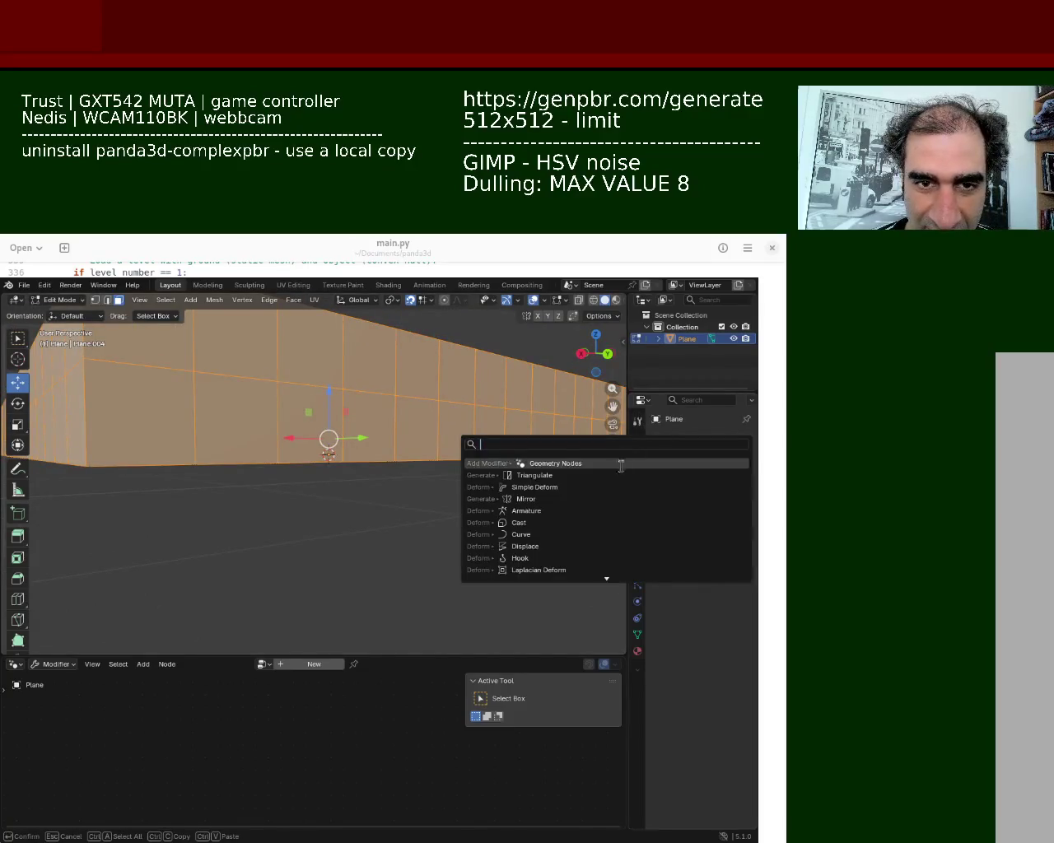
left_click(579, 464)
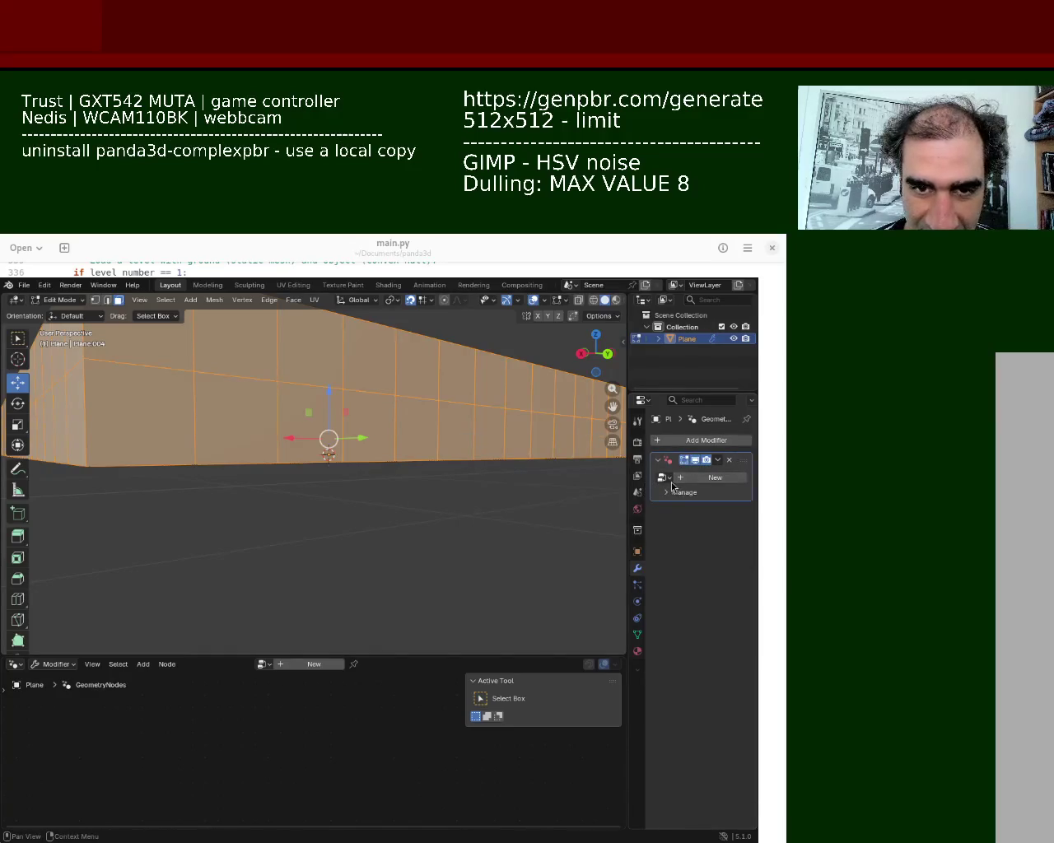
left_click(668, 479)
left_click(616, 497)
scroll(442, 466, "down", 3)
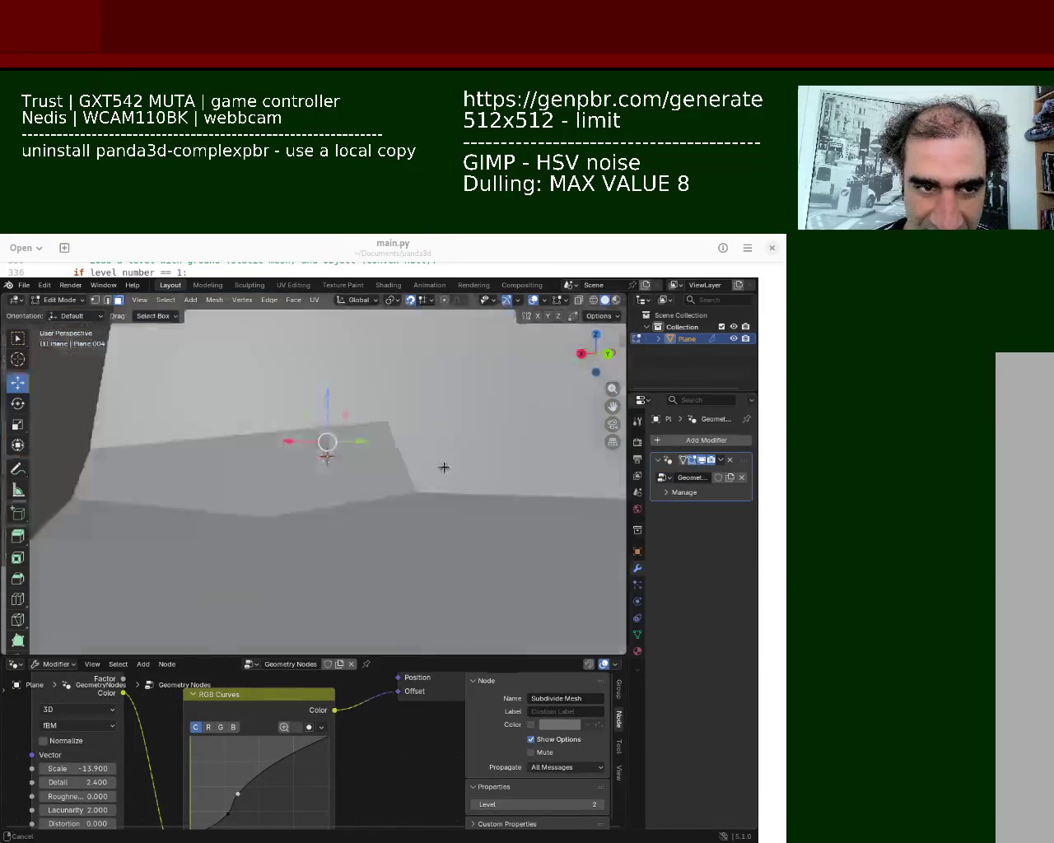
scroll(442, 466, "down", 3)
scroll(401, 488, "down", 2)
mouse_move(401, 488)
middle_mouse_down()
mouse_move(442, 512)
mouse_move(446, 493)
middle_mouse_up()
scroll(420, 498, "up", 3)
scroll(446, 494, "down", 5)
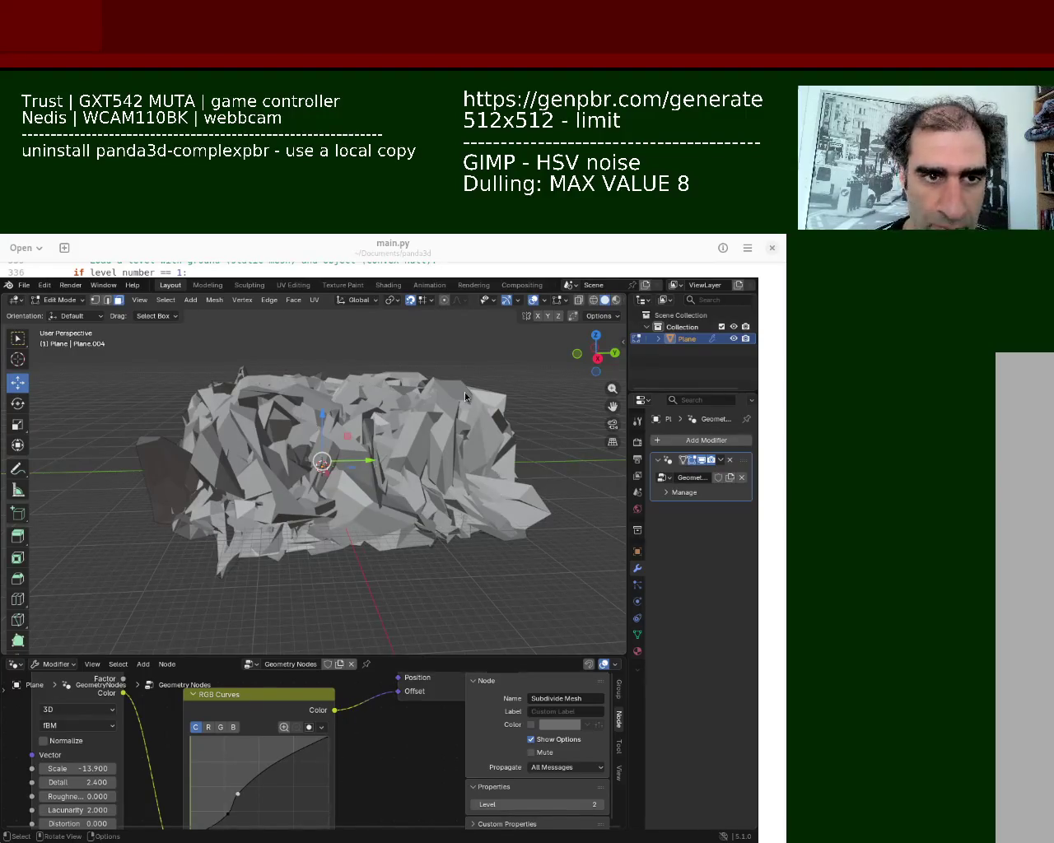
Step: Enlarge the node editor, tick Normalize on the Noise Texture, and set its Scale to -1.5
left_click_drag(136, 656, 123, 490)
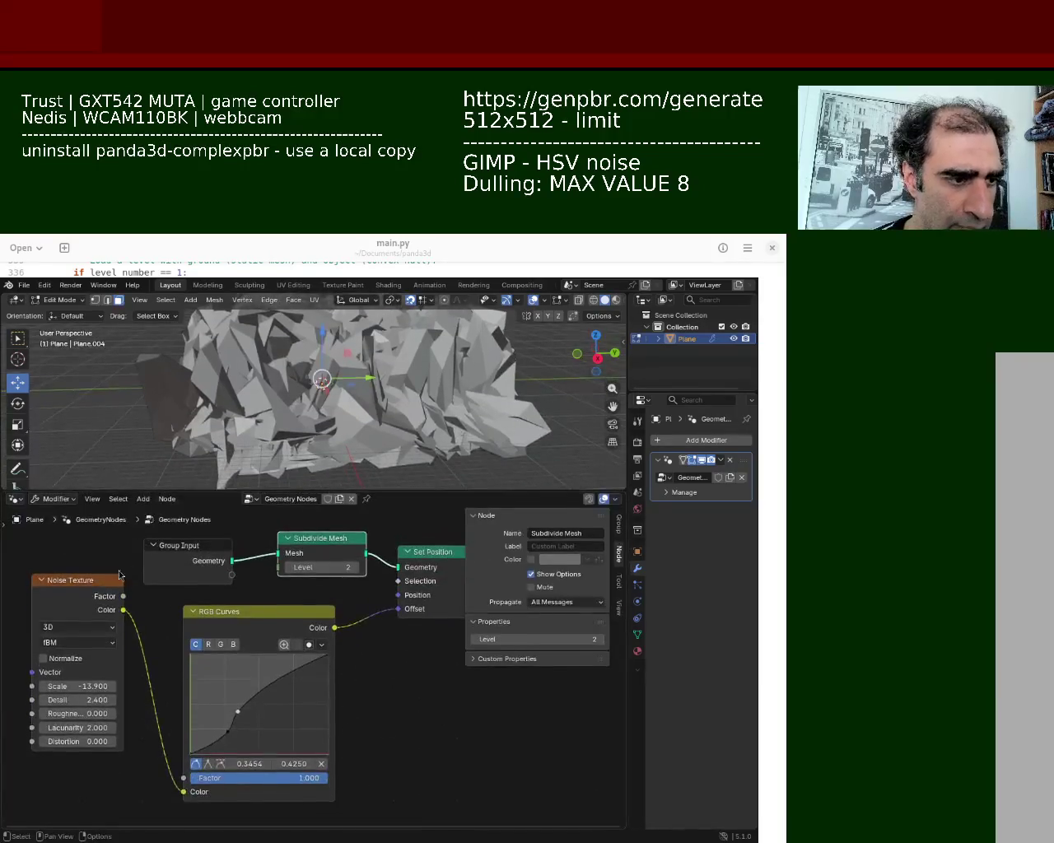
left_click(63, 664)
mouse_move(323, 401)
middle_mouse_down()
mouse_move(358, 355)
mouse_move(321, 352)
mouse_move(296, 412)
middle_mouse_up()
scroll(320, 353, "up", 5)
scroll(320, 352, "down", 3)
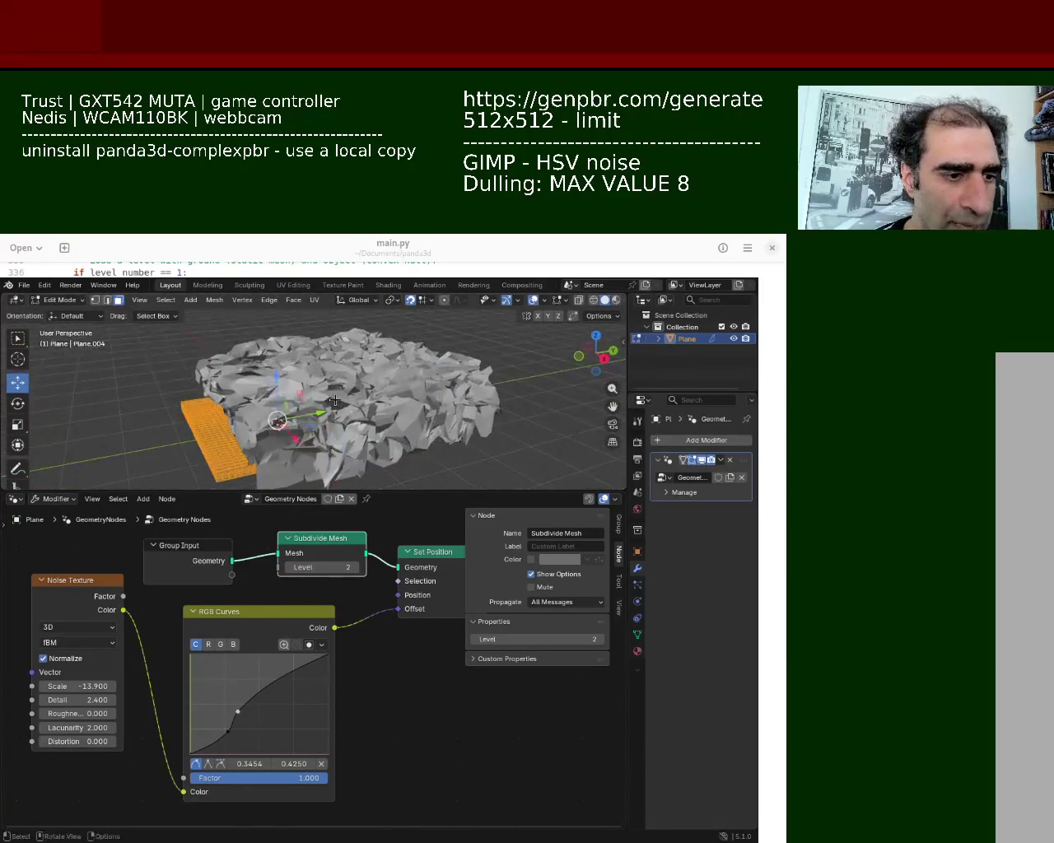
left_click_drag(79, 686, 123, 686)
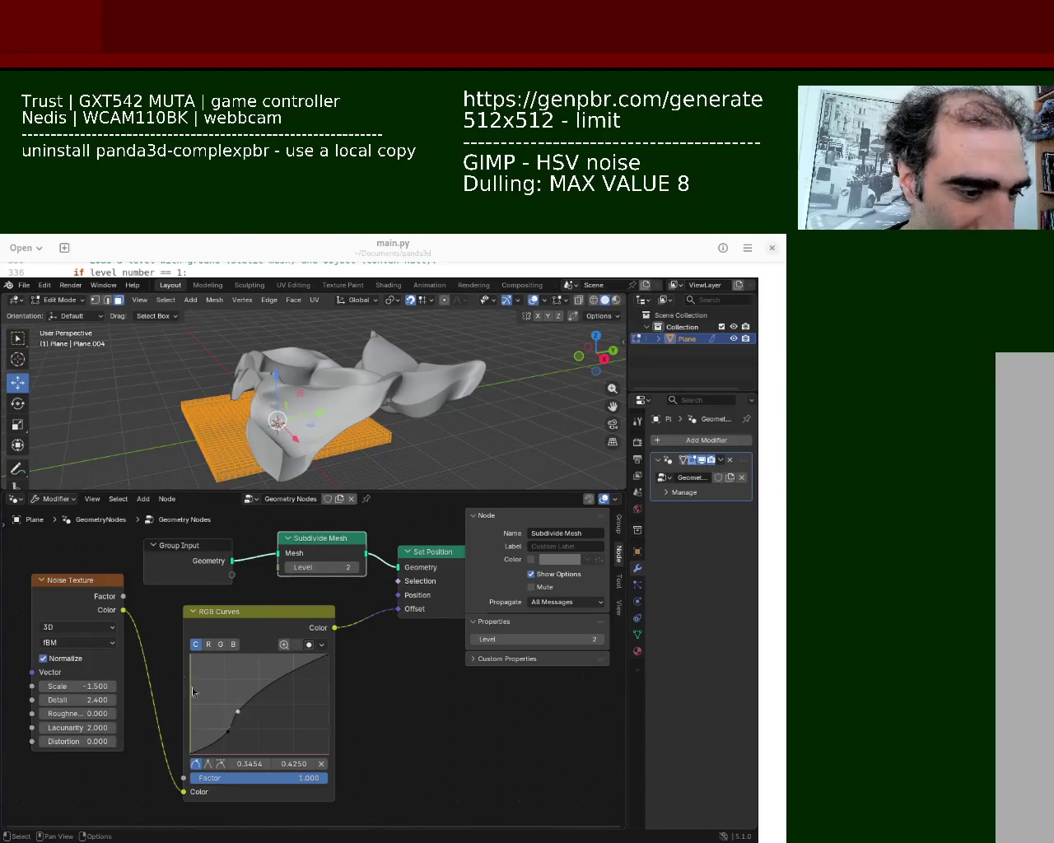
Step: Try noise Scale values between -11.8 and 1.8, settling on 0.6 for one broad wave
mouse_move(74, 686)
left_mouse_down()
mouse_move(94, 686)
mouse_move(70, 685)
mouse_move(91, 686)
mouse_move(81, 686)
left_mouse_up()
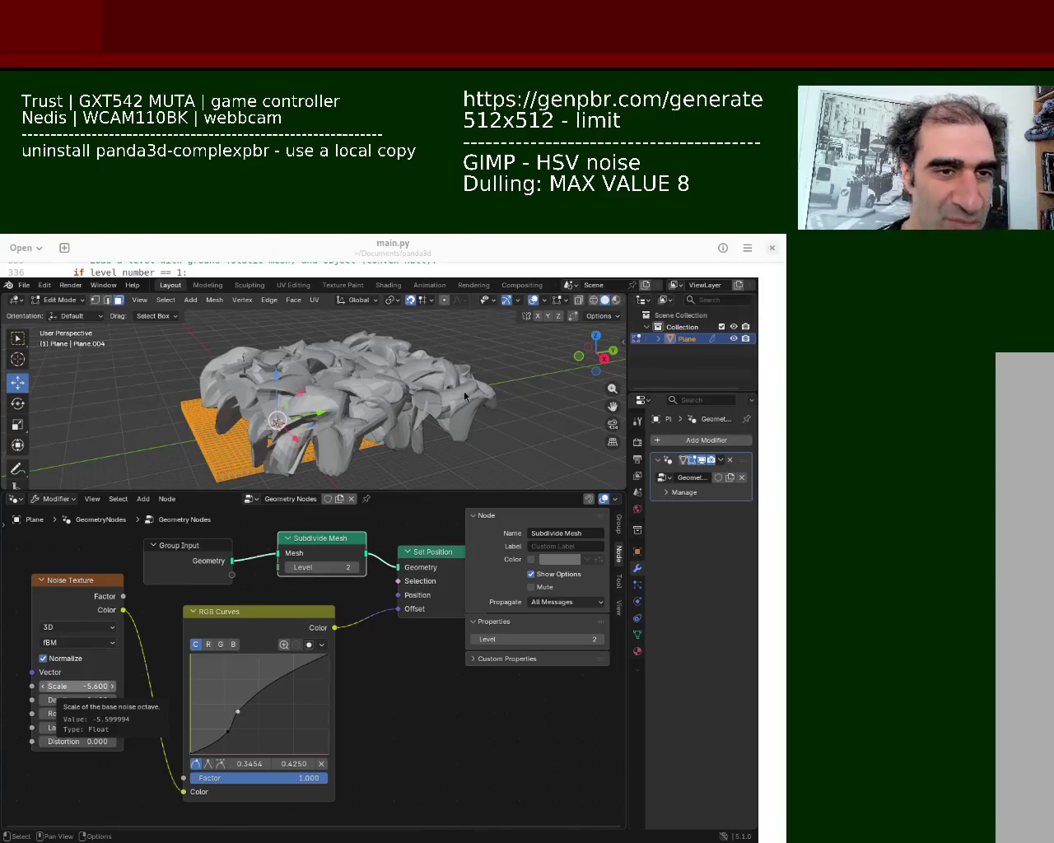
left_click_drag(445, 492, 445, 576)
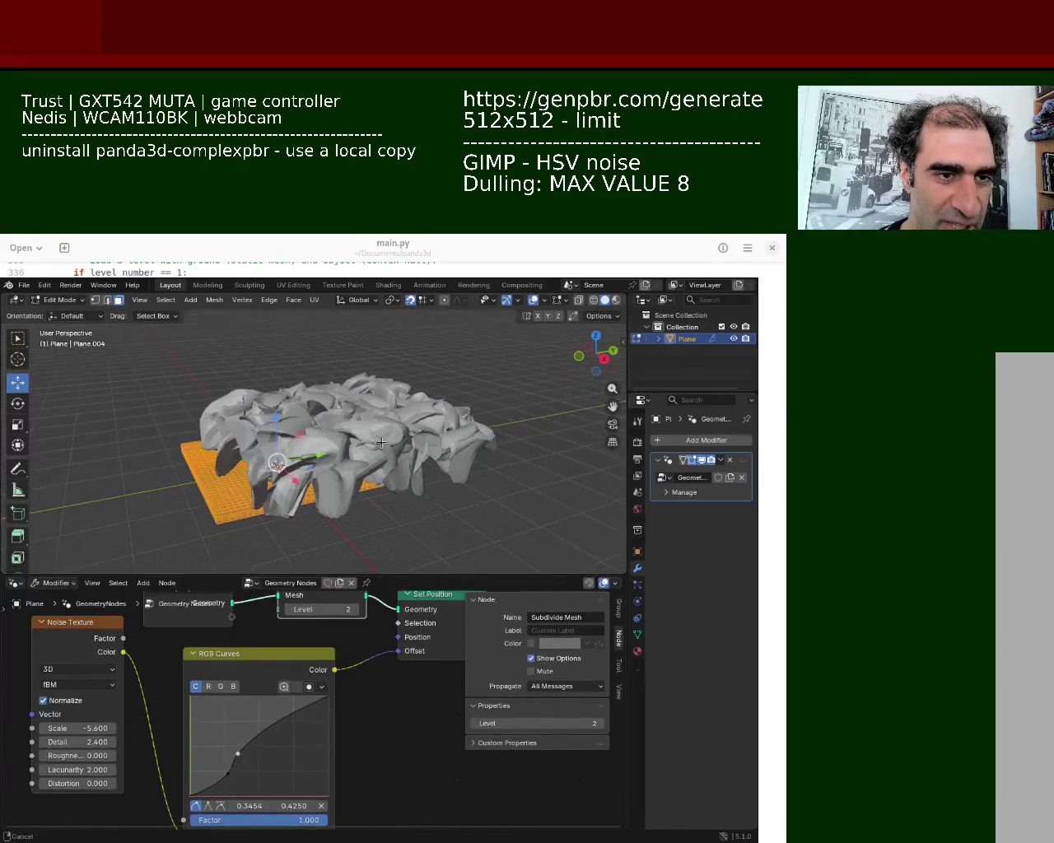
scroll(381, 443, "up", 4)
mouse_move(72, 727)
left_mouse_down()
mouse_move(110, 727)
mouse_move(99, 728)
left_mouse_up()
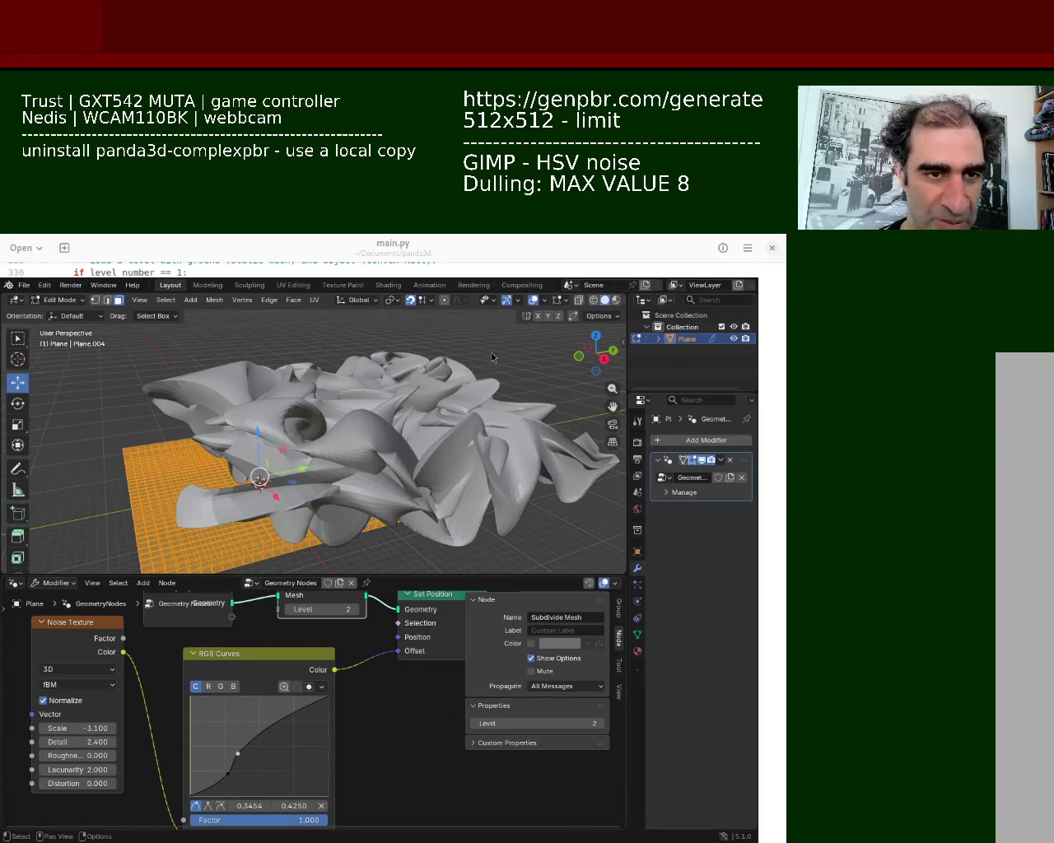
mouse_move(74, 728)
left_mouse_down()
mouse_move(123, 727)
mouse_move(8, 728)
left_mouse_up()
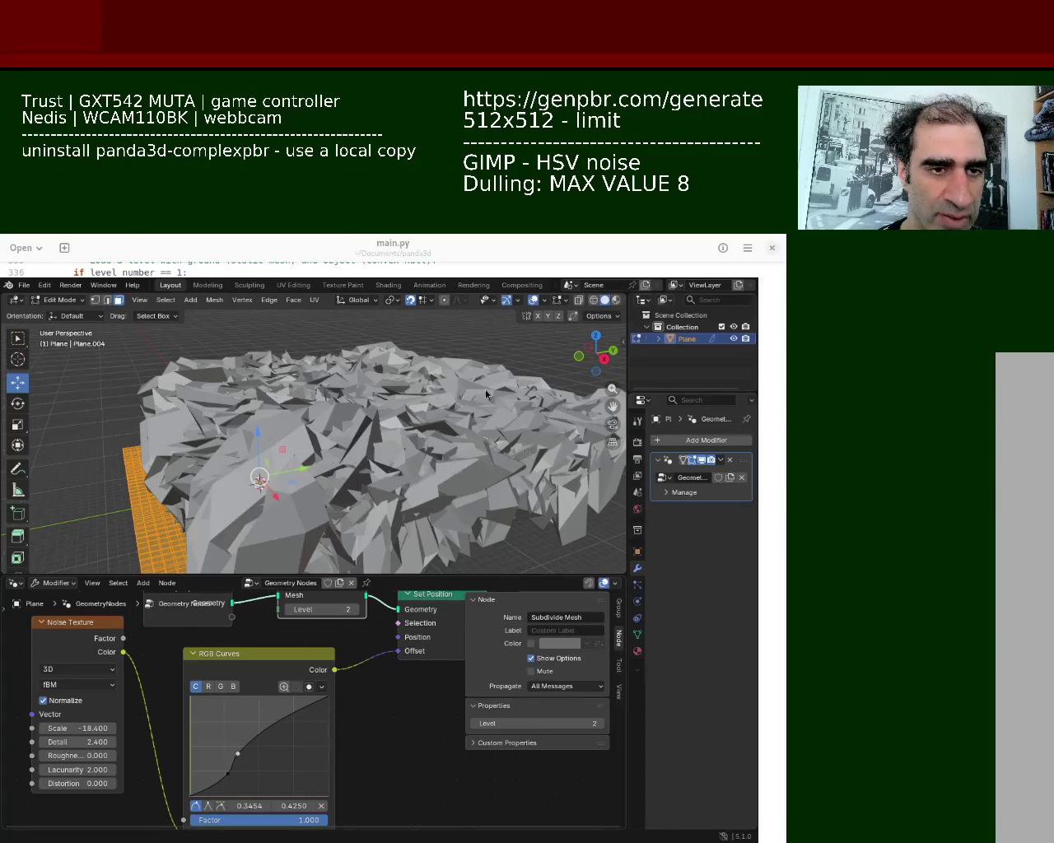
left_click_drag(78, 728, 158, 728)
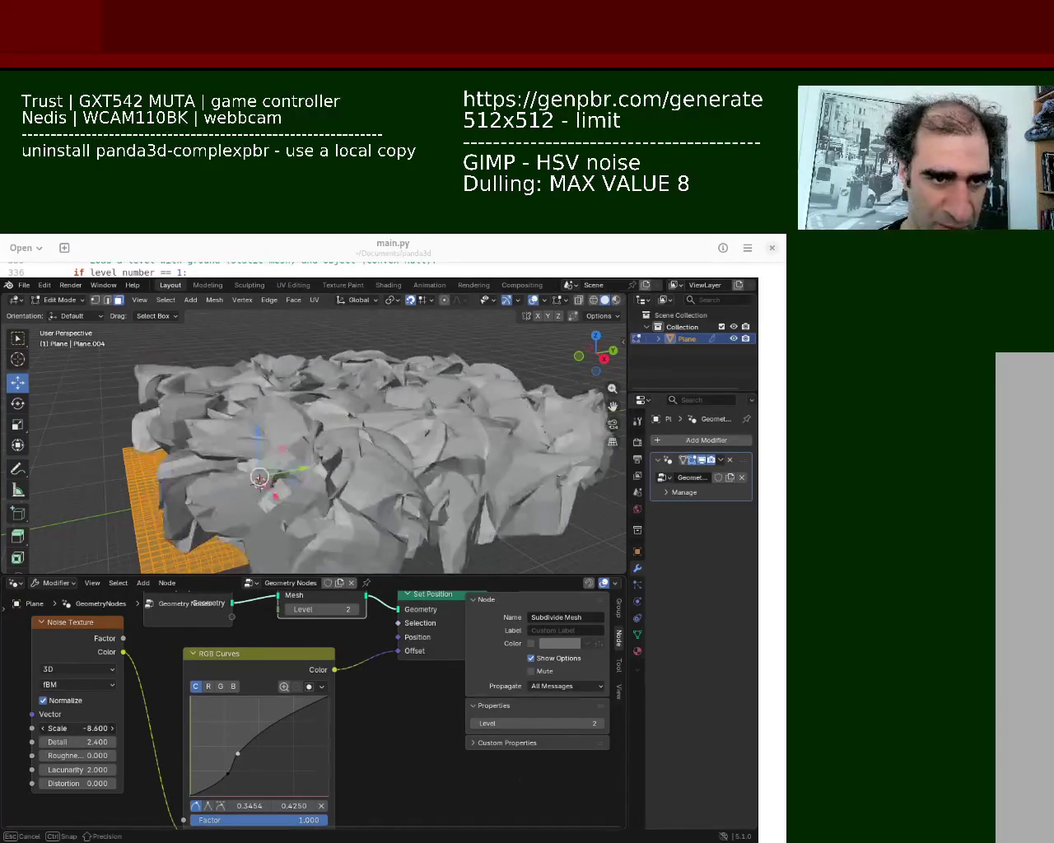
left_click_drag(158, 728, 219, 728)
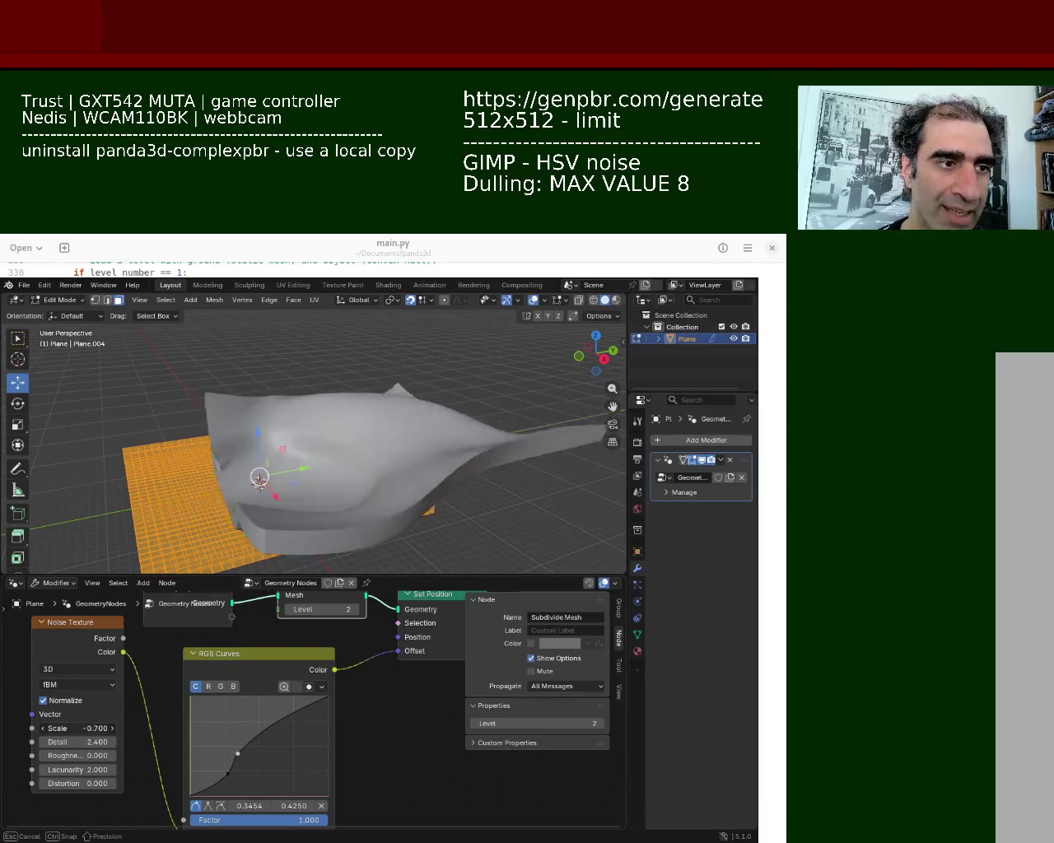
mouse_move(271, 461)
middle_mouse_down()
mouse_move(298, 387)
mouse_move(251, 421)
middle_mouse_up()
mouse_move(91, 719)
left_mouse_down()
mouse_move(115, 719)
mouse_move(107, 727)
left_mouse_up()
mouse_move(321, 444)
middle_mouse_down()
mouse_move(62, 444)
mouse_move(165, 427)
middle_mouse_up()
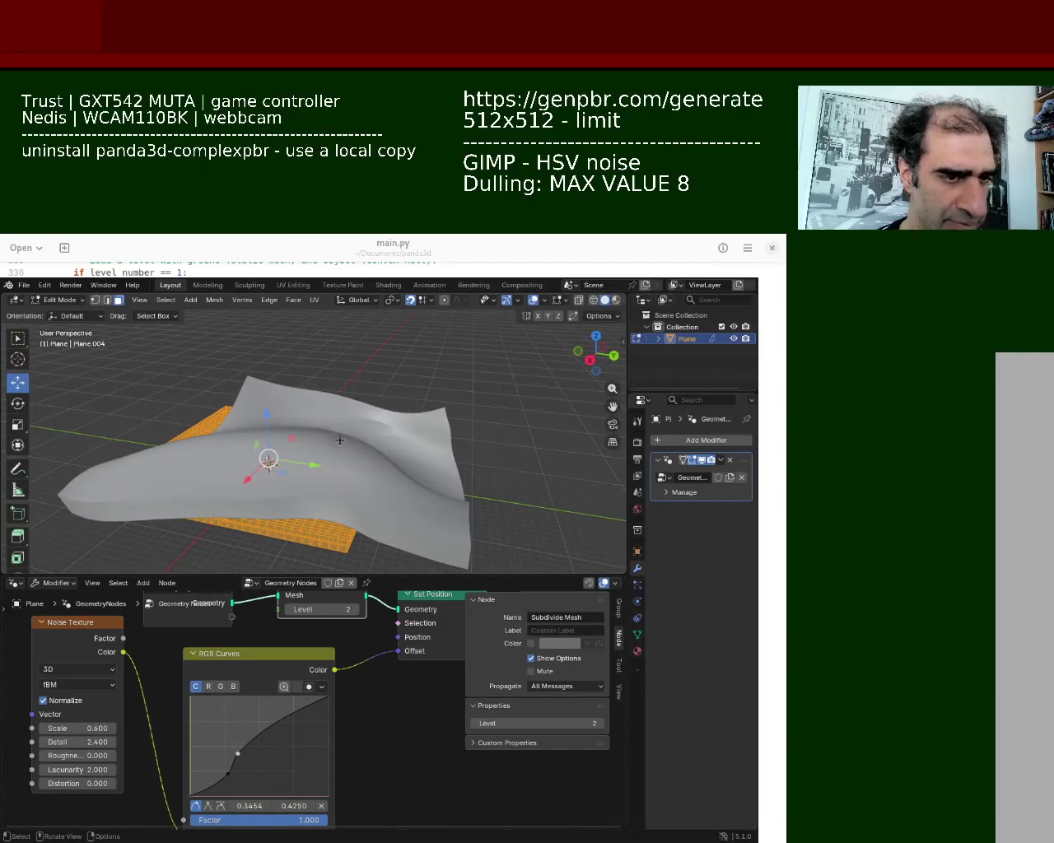
middle_click_drag(340, 440, 344, 449)
Step: Scale the terrain mesh up about 6.3 times and view it from a low angle
key("s")
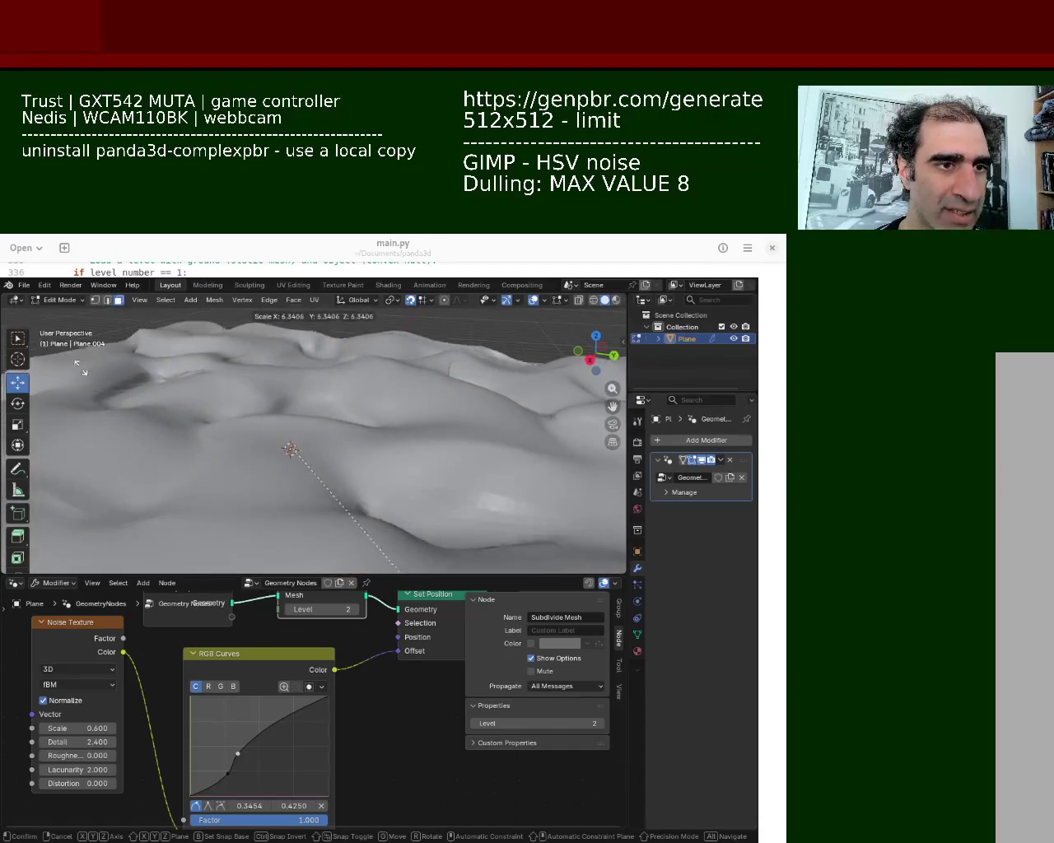
left_click(135, 412)
scroll(230, 447, "down", 5)
mouse_move(247, 461)
middle_mouse_down()
mouse_move(288, 502)
mouse_move(296, 461)
mouse_move(510, 522)
mouse_move(368, 454)
mouse_move(373, 393)
mouse_move(369, 403)
mouse_move(409, 375)
mouse_move(320, 442)
mouse_move(225, 414)
middle_mouse_up()
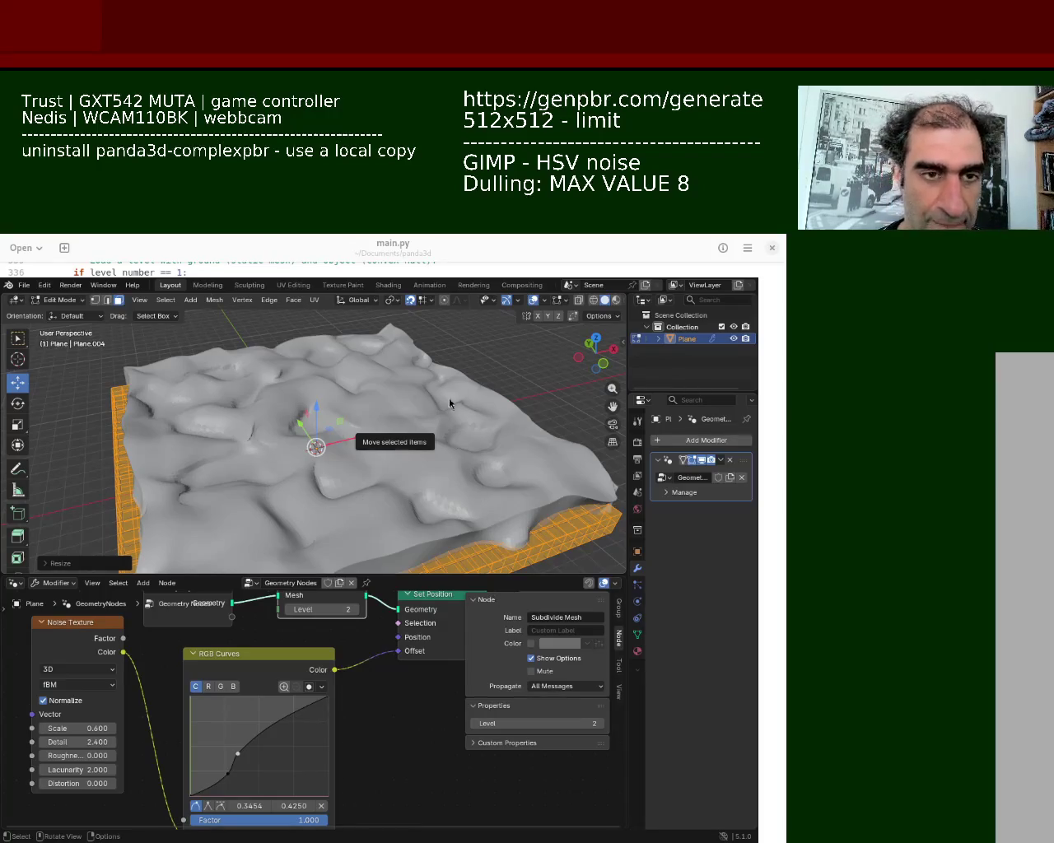
middle_click_drag(449, 404, 305, 423)
scroll(296, 420, "up", 4)
scroll(283, 414, "up", 2)
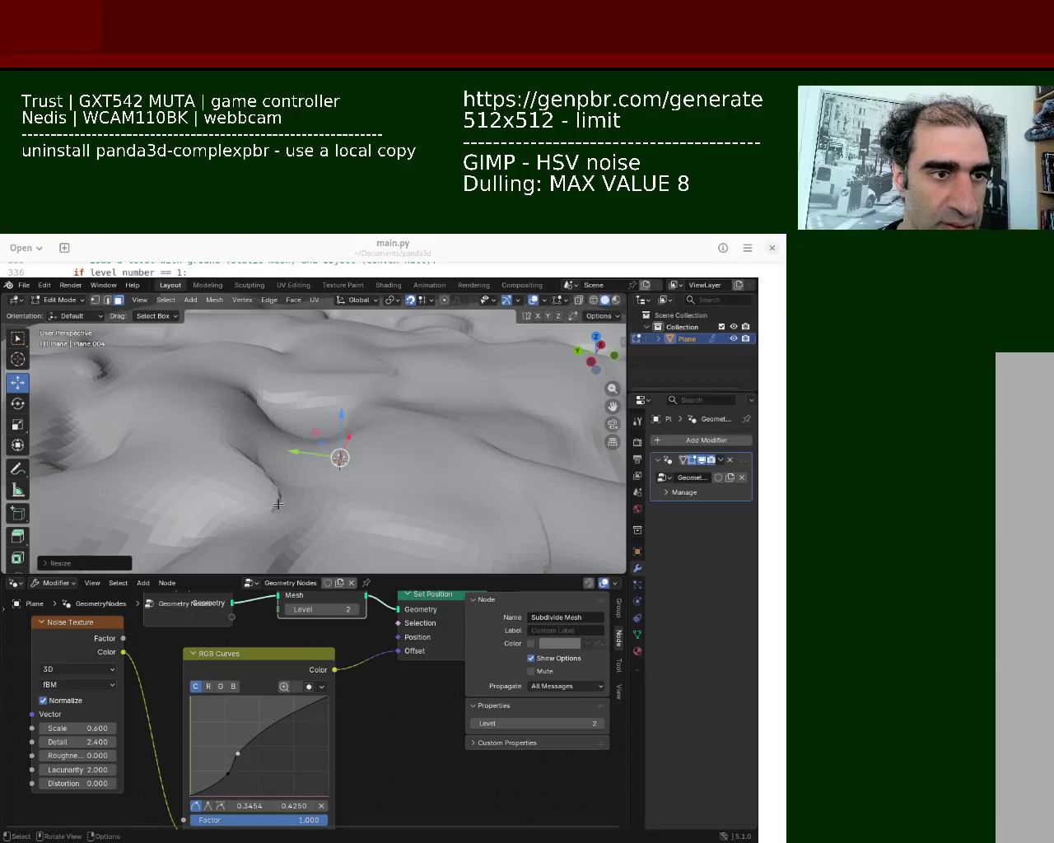
Step: Set the Noise Texture to Scale 0.400, Roughness 1.000 and Detail 2.700
left_click(45, 730)
left_click(45, 731)
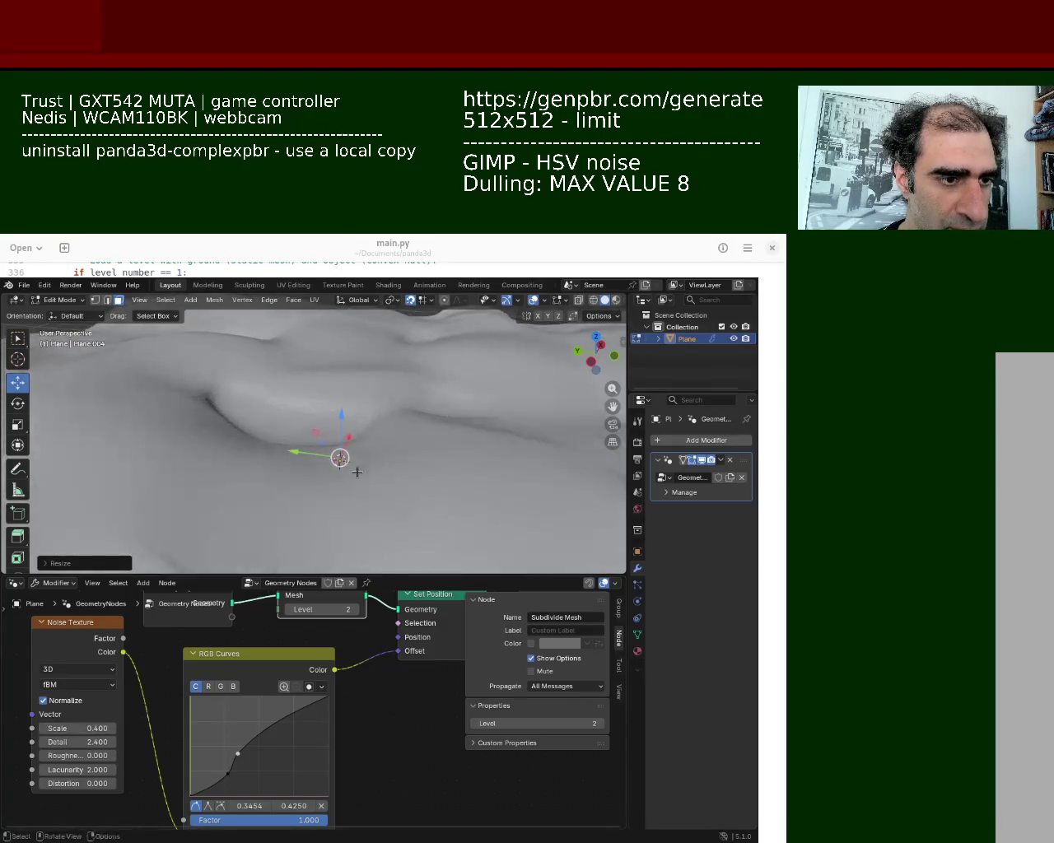
scroll(351, 466, "down", 4)
scroll(257, 503, "up", 4)
mouse_move(312, 486)
middle_mouse_down()
mouse_move(257, 503)
mouse_move(196, 445)
mouse_move(308, 442)
middle_mouse_up()
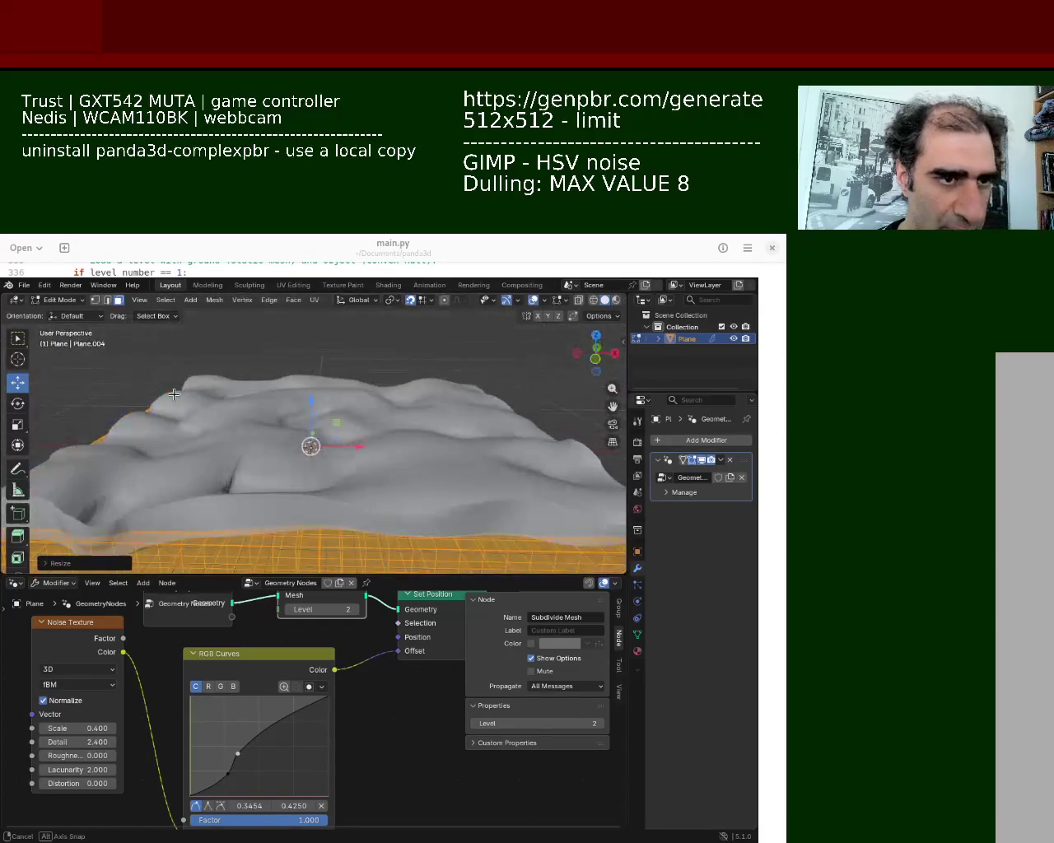
mouse_move(59, 751)
left_mouse_down()
mouse_move(91, 751)
mouse_move(90, 742)
mouse_move(86, 755)
mouse_move(116, 755)
mouse_move(66, 755)
left_mouse_up()
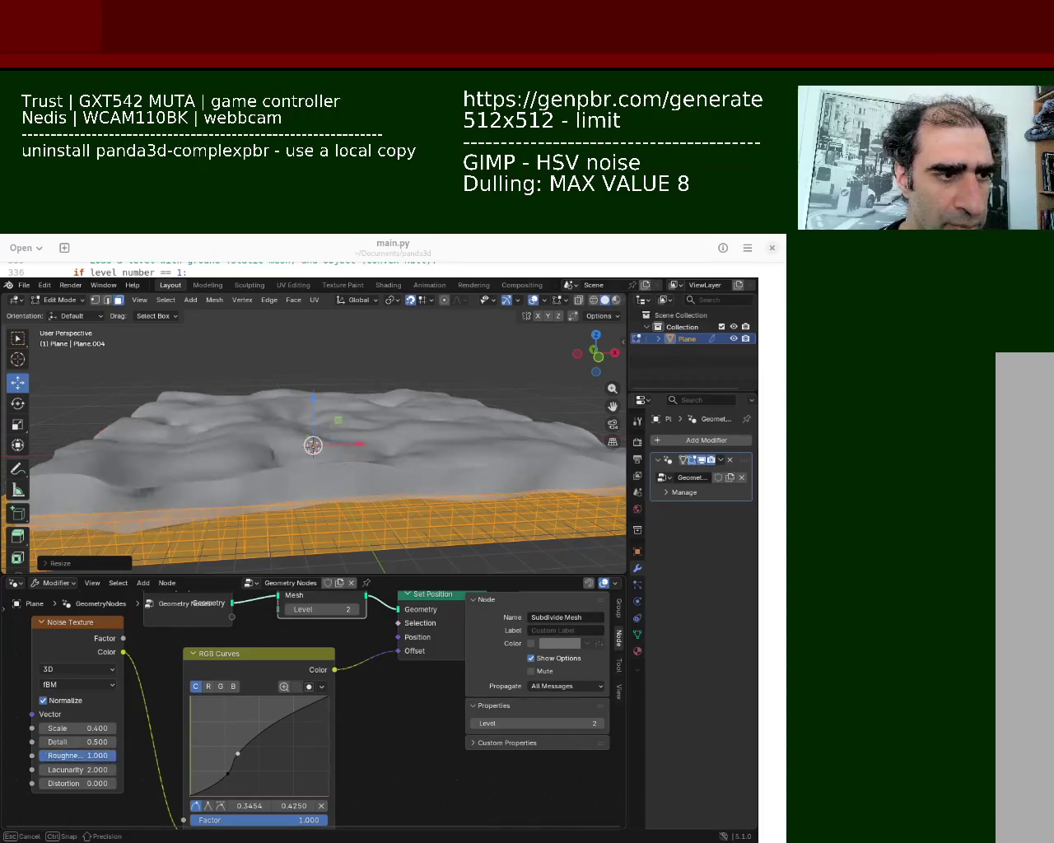
left_click_drag(66, 754, 116, 755)
middle_click_drag(286, 486, 472, 449)
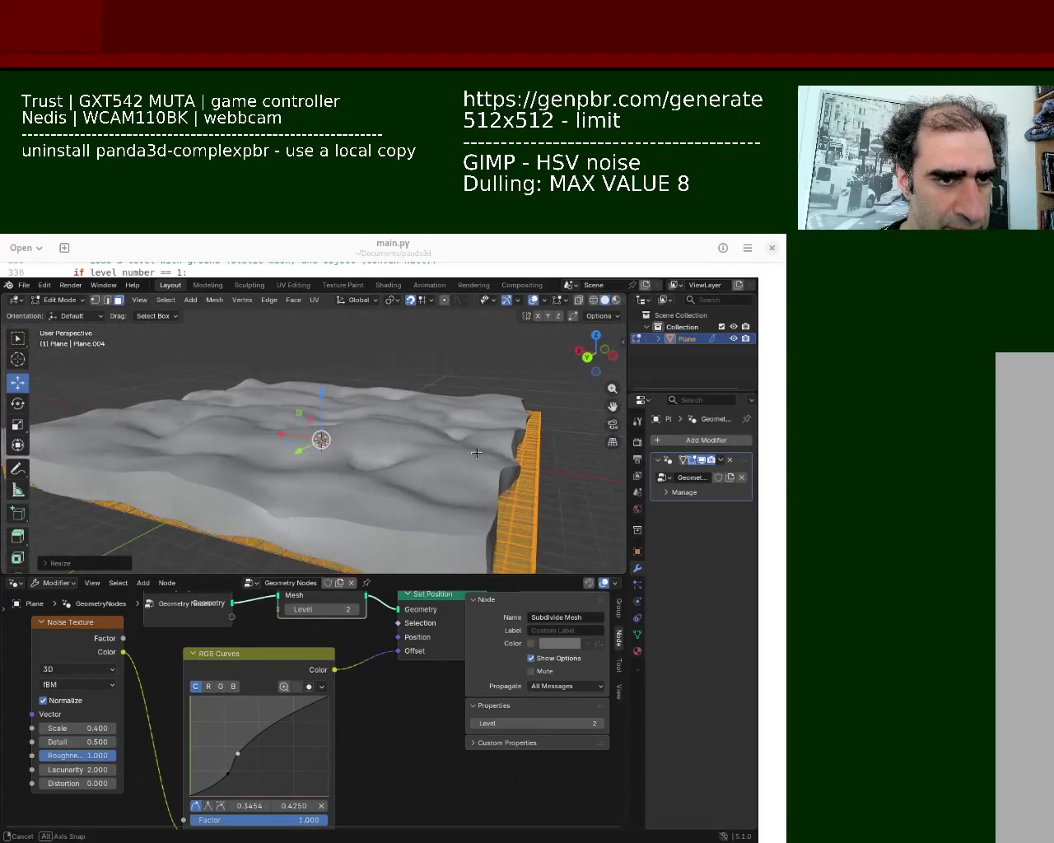
mouse_move(74, 742)
left_mouse_down()
mouse_move(115, 741)
mouse_move(76, 742)
left_mouse_up()
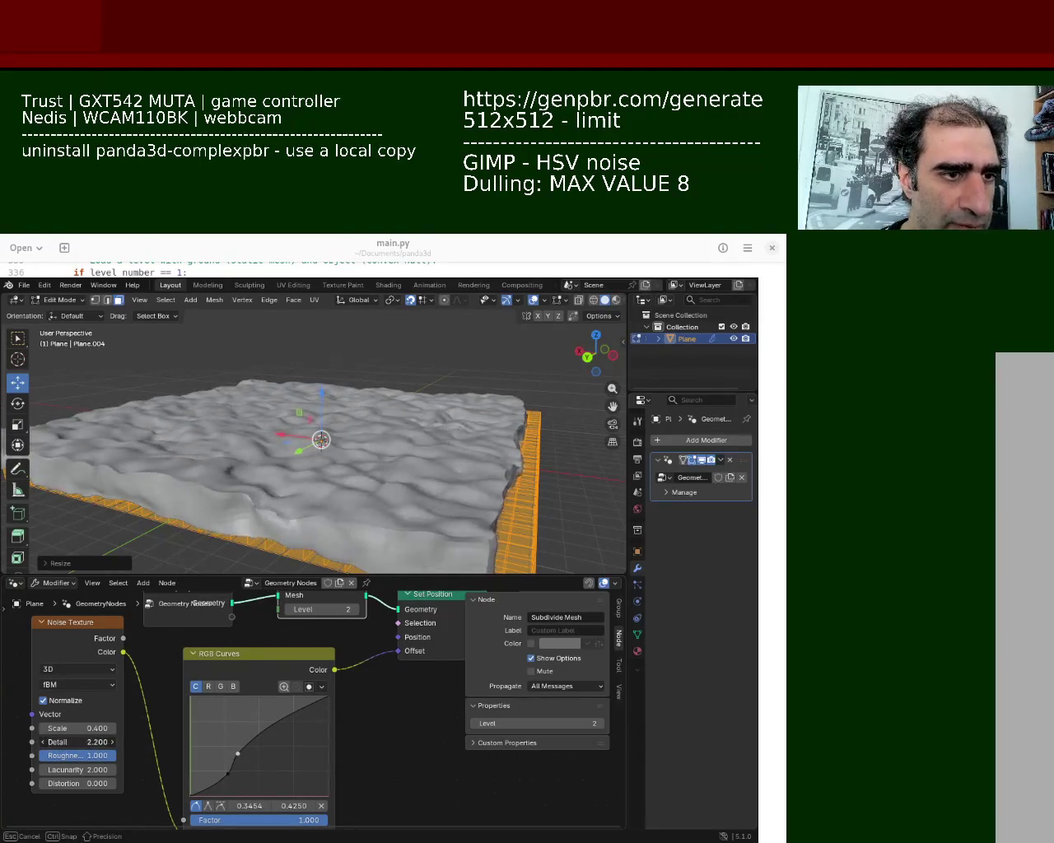
left_click_drag(95, 742, 74, 742)
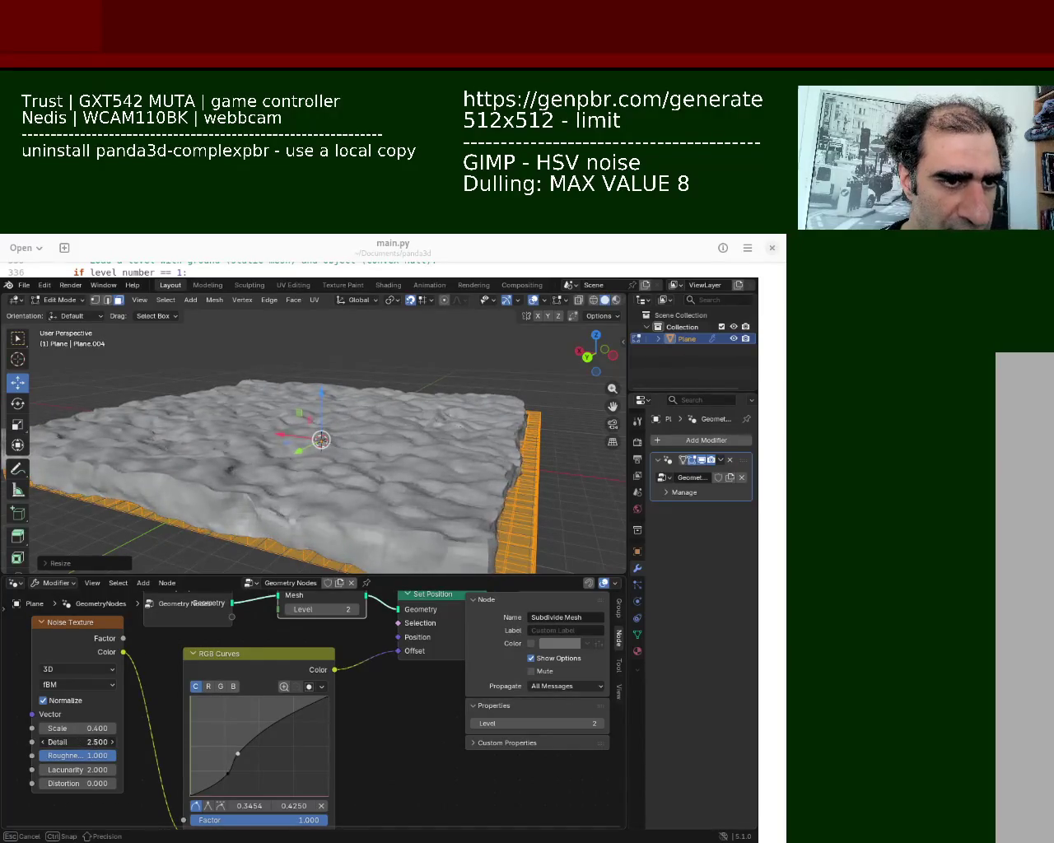
left_click_drag(82, 742, 85, 742)
mouse_move(346, 461)
middle_mouse_down()
mouse_move(367, 456)
mouse_move(348, 477)
mouse_move(299, 482)
mouse_move(129, 435)
mouse_move(294, 427)
mouse_move(318, 458)
mouse_move(324, 447)
mouse_move(543, 458)
mouse_move(1026, 524)
mouse_move(1026, 511)
middle_mouse_up()
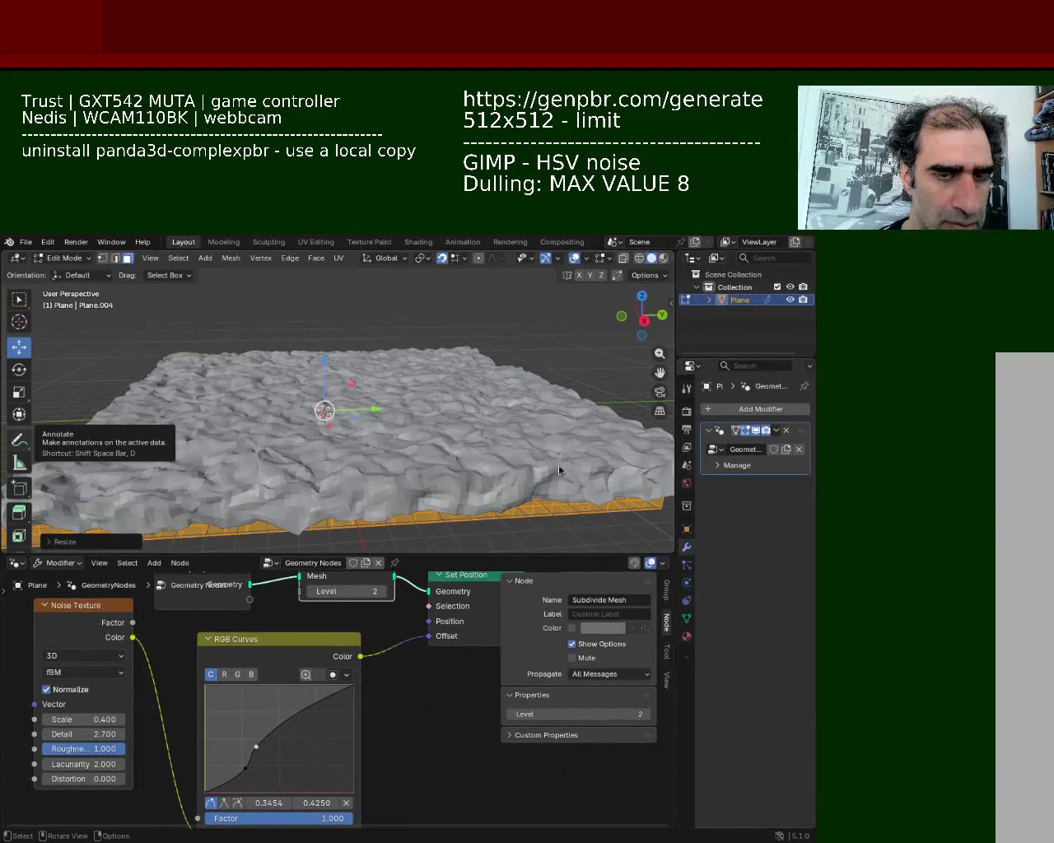
Step: Raise the upper RGB Curves point and move the lower point to 0.3000, 0.2937
mouse_move(518, 333)
middle_mouse_down()
mouse_move(296, 359)
mouse_move(288, 346)
middle_mouse_up()
scroll(296, 359, "up", 5)
scroll(296, 359, "down", 5)
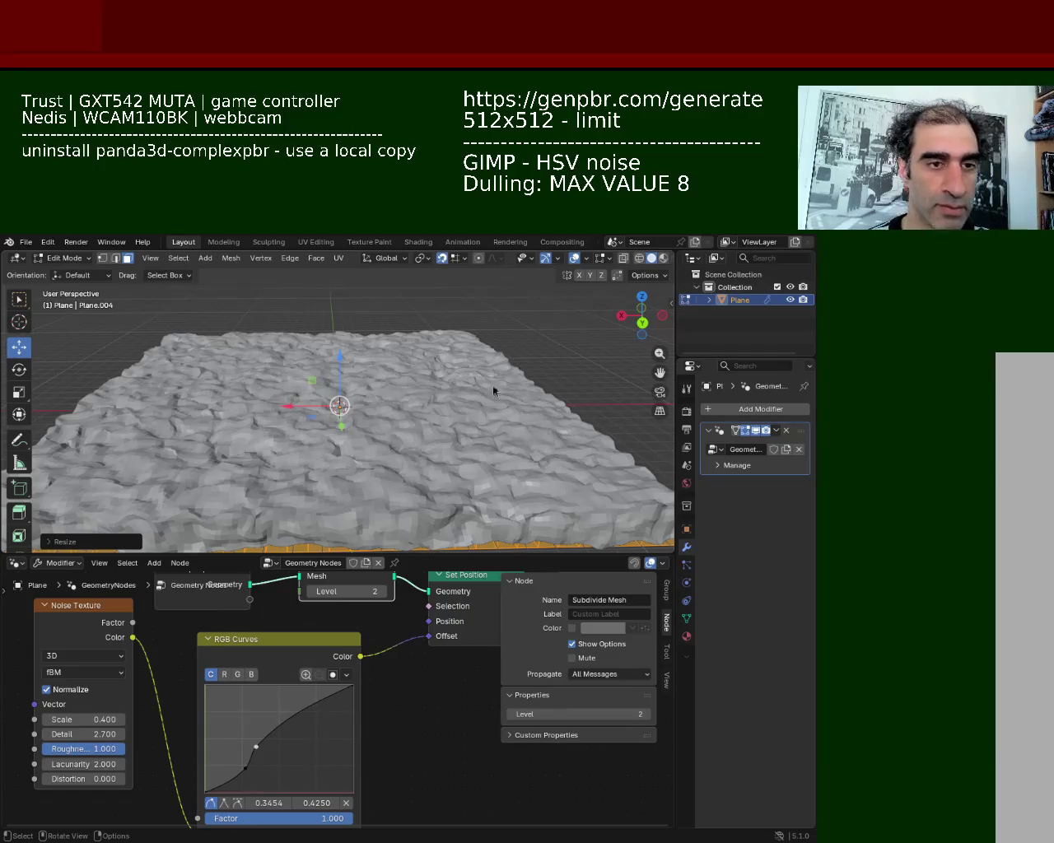
mouse_move(256, 745)
left_mouse_down()
mouse_move(270, 702)
mouse_move(274, 718)
left_mouse_up()
mouse_move(247, 774)
left_mouse_down()
mouse_move(255, 781)
mouse_move(235, 756)
mouse_move(250, 765)
left_mouse_up()
mouse_move(313, 426)
middle_mouse_down()
mouse_move(346, 492)
mouse_move(341, 412)
mouse_move(337, 419)
mouse_move(345, 411)
mouse_move(324, 429)
mouse_move(442, 349)
middle_mouse_up()
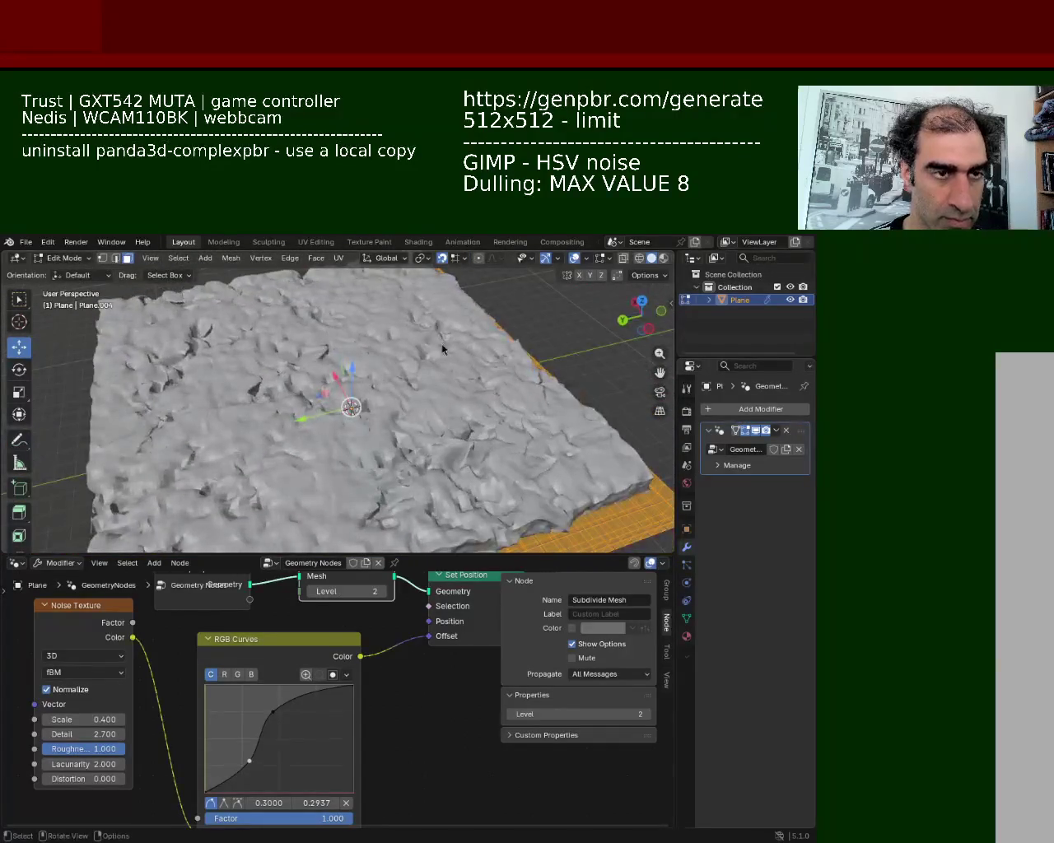
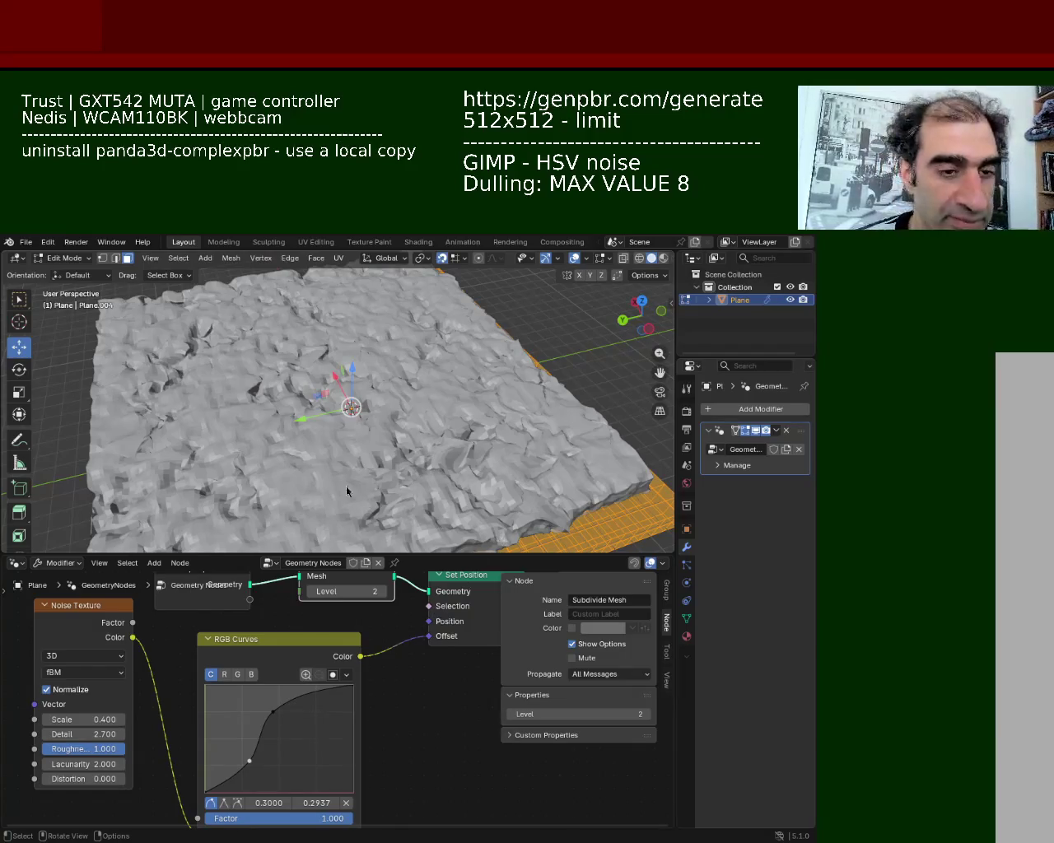
Step: Enlarge the 3D view over the node editor and orbit lower over the bumpy terrain
left_click_drag(483, 555, 483, 666)
middle_click_drag(345, 461, 272, 327)
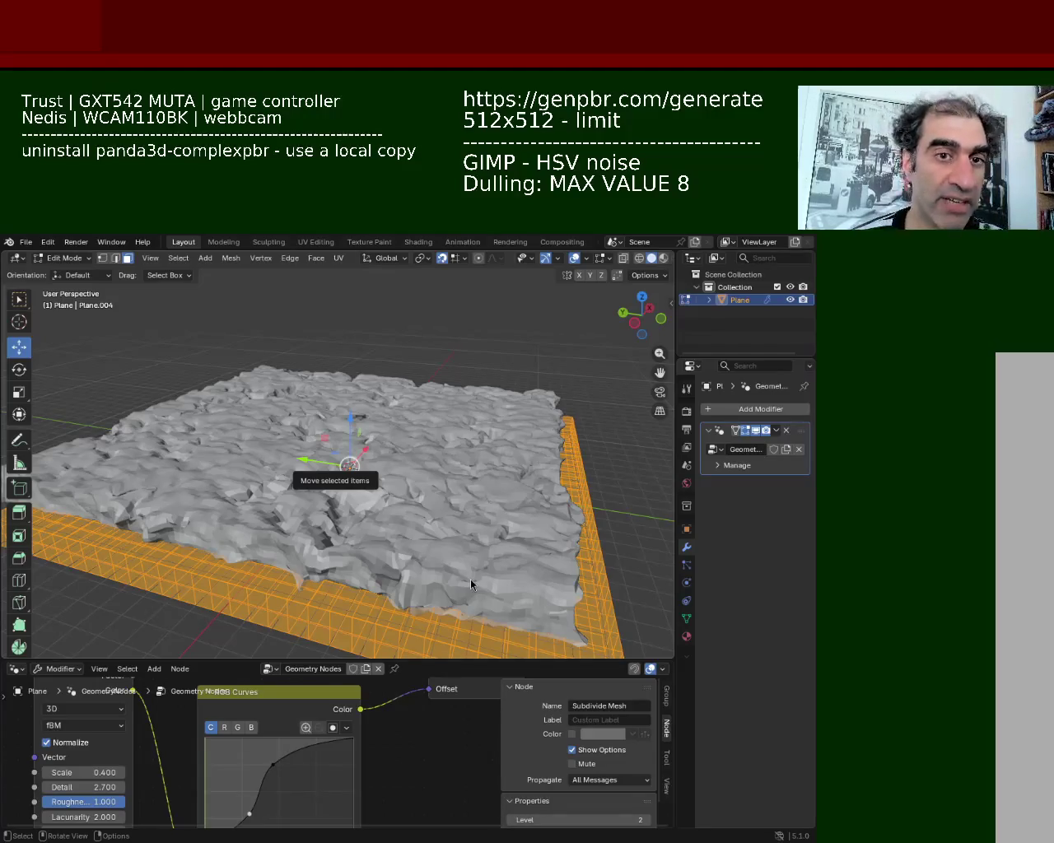
Step: Orbit to a near-horizontal side view of the terrain and begin reshaping the RGB Curves
mouse_move(444, 394)
middle_mouse_down()
mouse_move(348, 445)
mouse_move(509, 396)
mouse_move(446, 493)
mouse_move(518, 510)
mouse_move(218, 434)
mouse_move(330, 431)
mouse_move(201, 446)
mouse_move(313, 557)
mouse_move(365, 464)
mouse_move(341, 453)
mouse_move(400, 532)
mouse_move(467, 478)
mouse_move(506, 381)
mouse_move(412, 451)
mouse_move(381, 523)
mouse_move(633, 500)
middle_mouse_up()
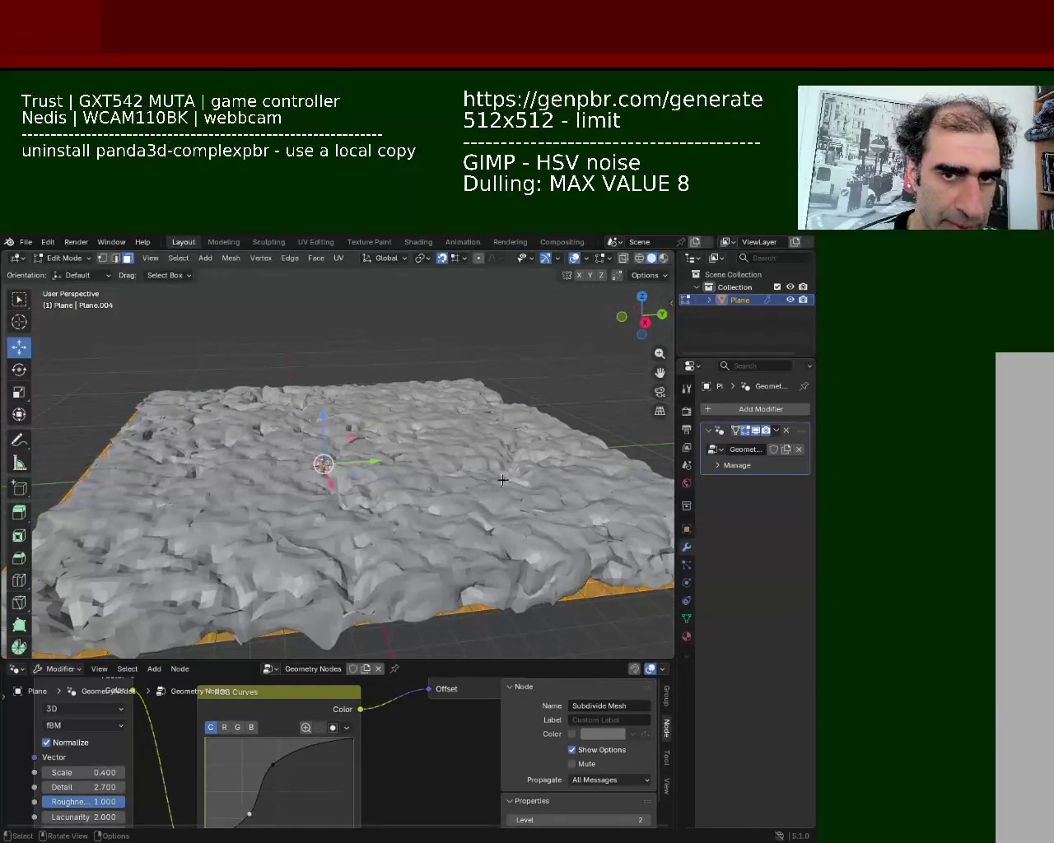
mouse_move(273, 765)
left_mouse_down()
mouse_move(264, 768)
mouse_move(277, 793)
mouse_move(244, 784)
mouse_move(249, 753)
left_mouse_up()
Step: From a low angle, raise an RGB Curves point into a hump for scattered sharp peaks
mouse_move(247, 477)
middle_mouse_down()
mouse_move(169, 483)
mouse_move(497, 439)
mouse_move(442, 606)
middle_mouse_up()
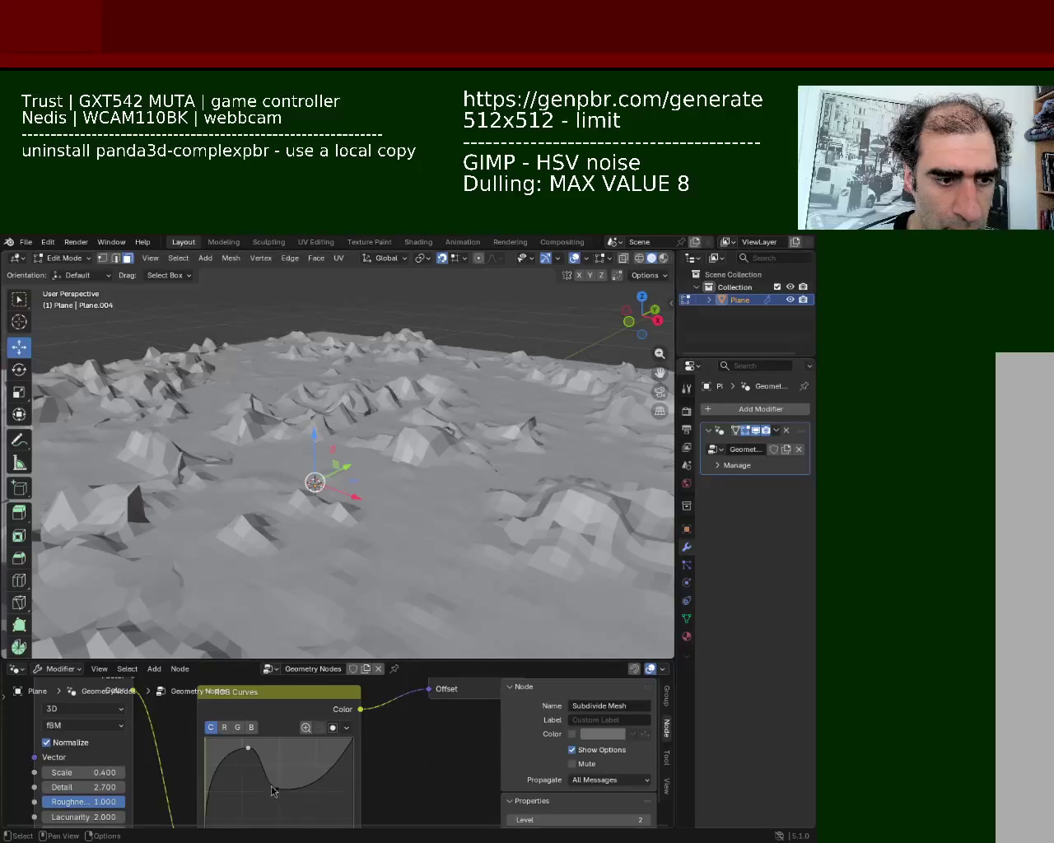
mouse_move(276, 790)
left_mouse_down()
mouse_move(286, 768)
mouse_move(292, 806)
left_mouse_up()
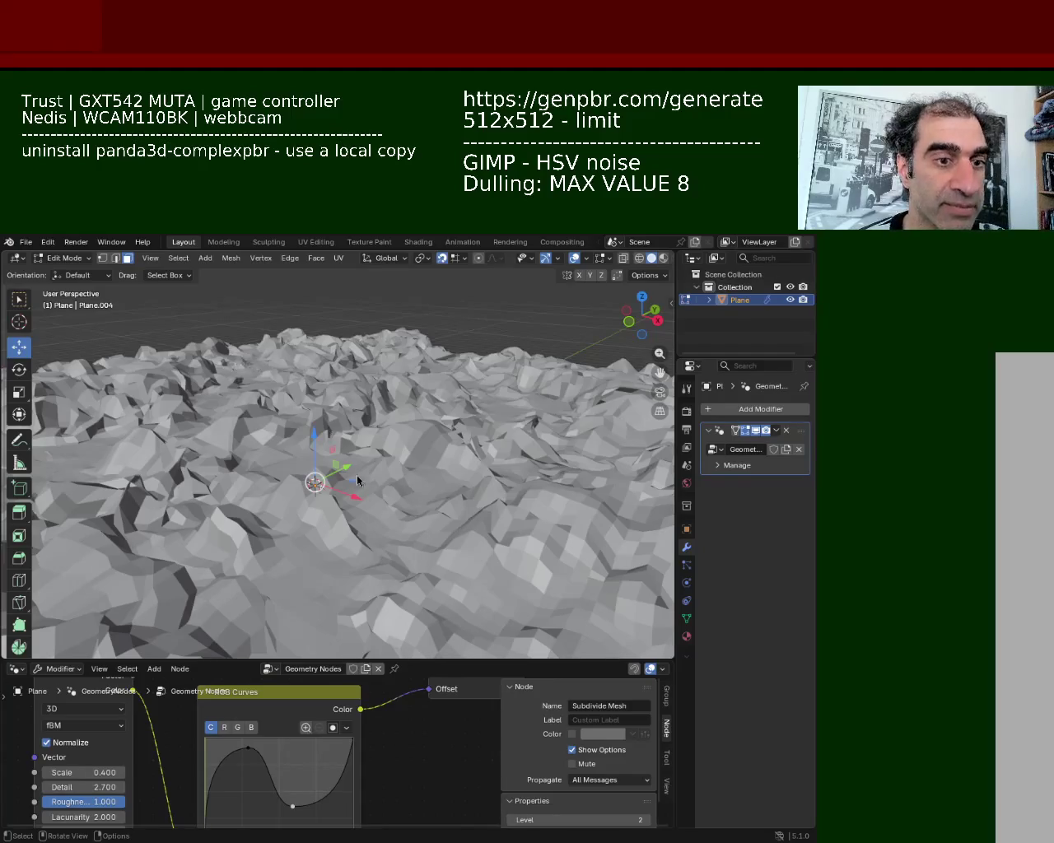
Step: Zoom out over the whole terrain and un-maximize the Blender window with Super+Down
mouse_move(403, 428)
middle_mouse_down("ctrl")
mouse_move(440, 519)
mouse_move(427, 457)
middle_mouse_up("ctrl")
scroll(427, 457, "up", 3)
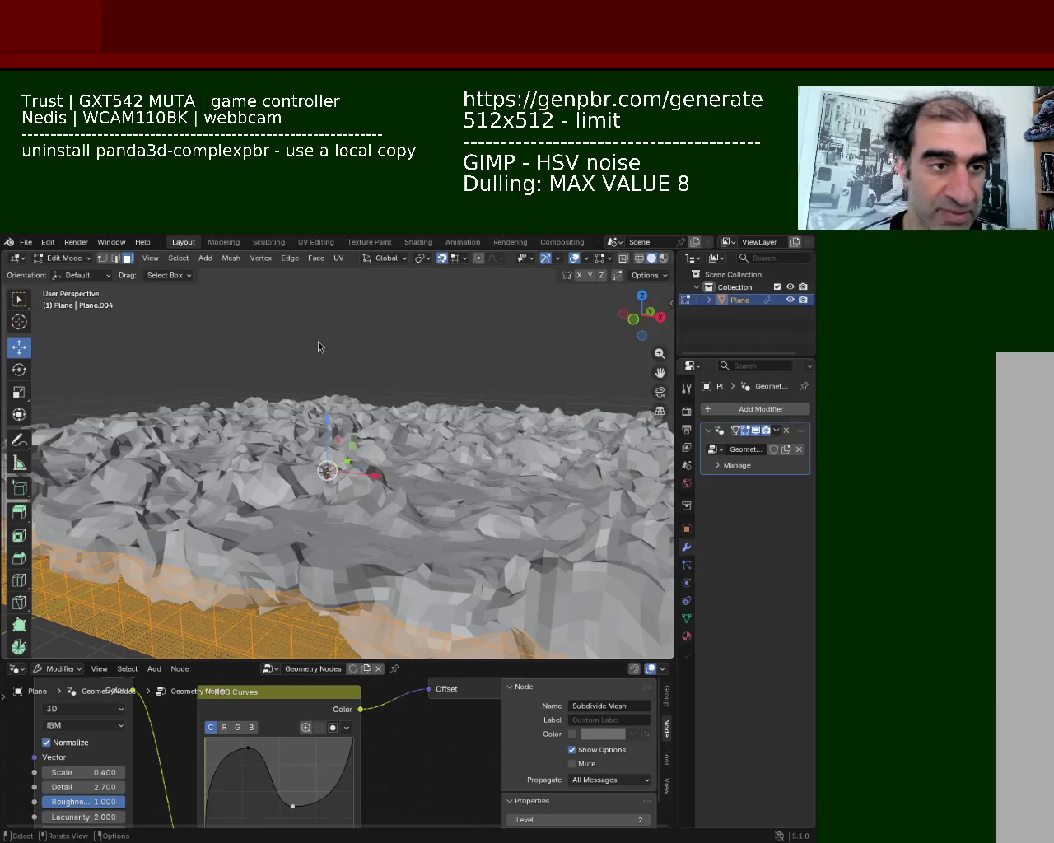
key("super+Down")
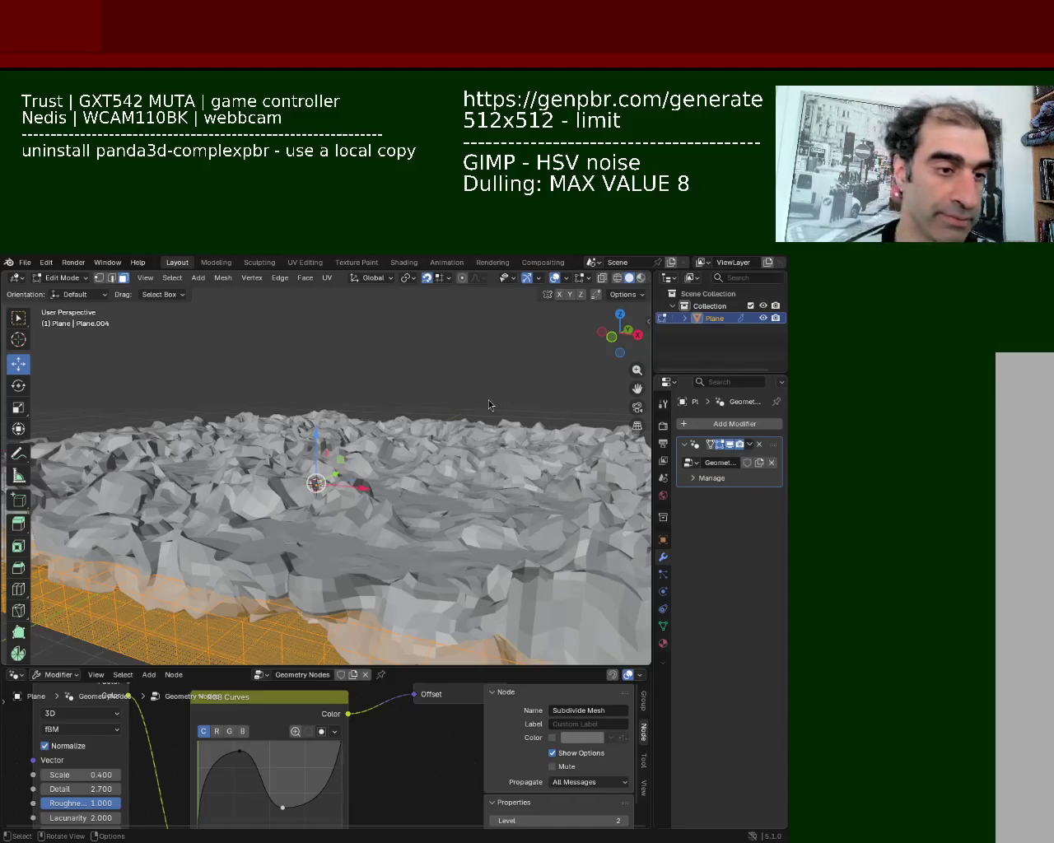
mouse_move(514, 332)
middle_mouse_down()
mouse_move(329, 480)
mouse_move(357, 494)
mouse_move(332, 506)
mouse_move(398, 567)
mouse_move(504, 489)
middle_mouse_up()
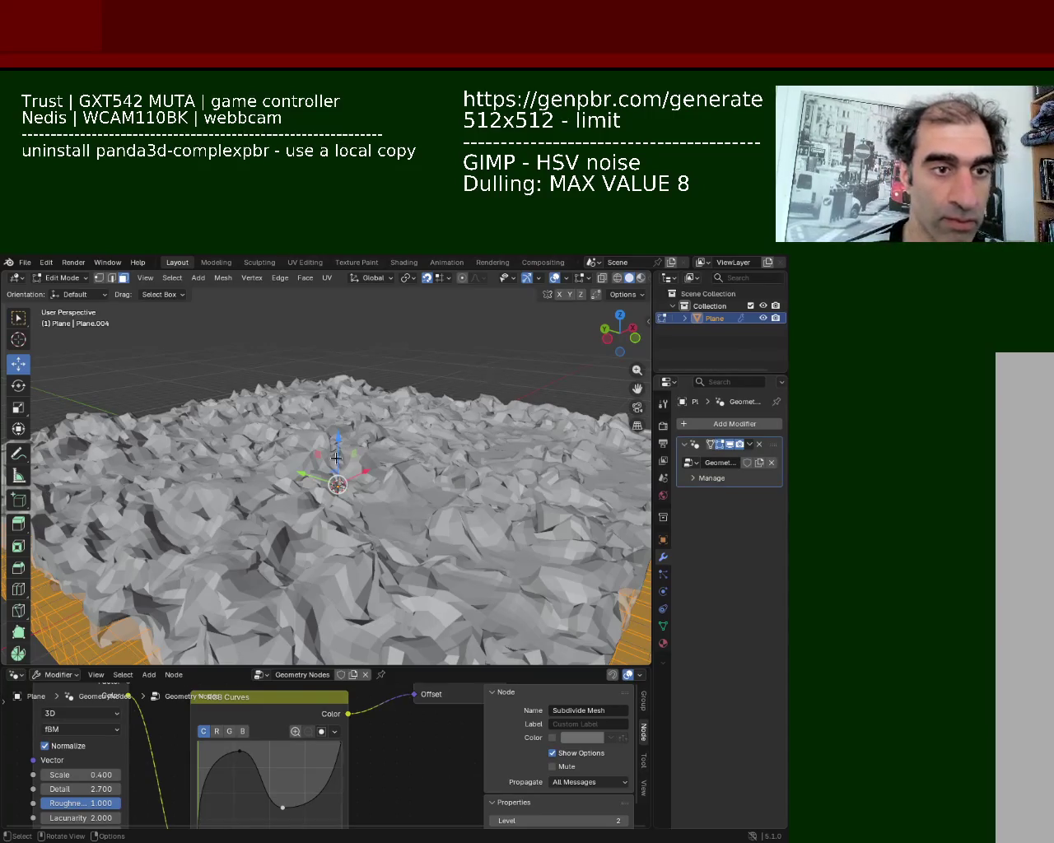
middle_click_drag(493, 378, 403, 402)
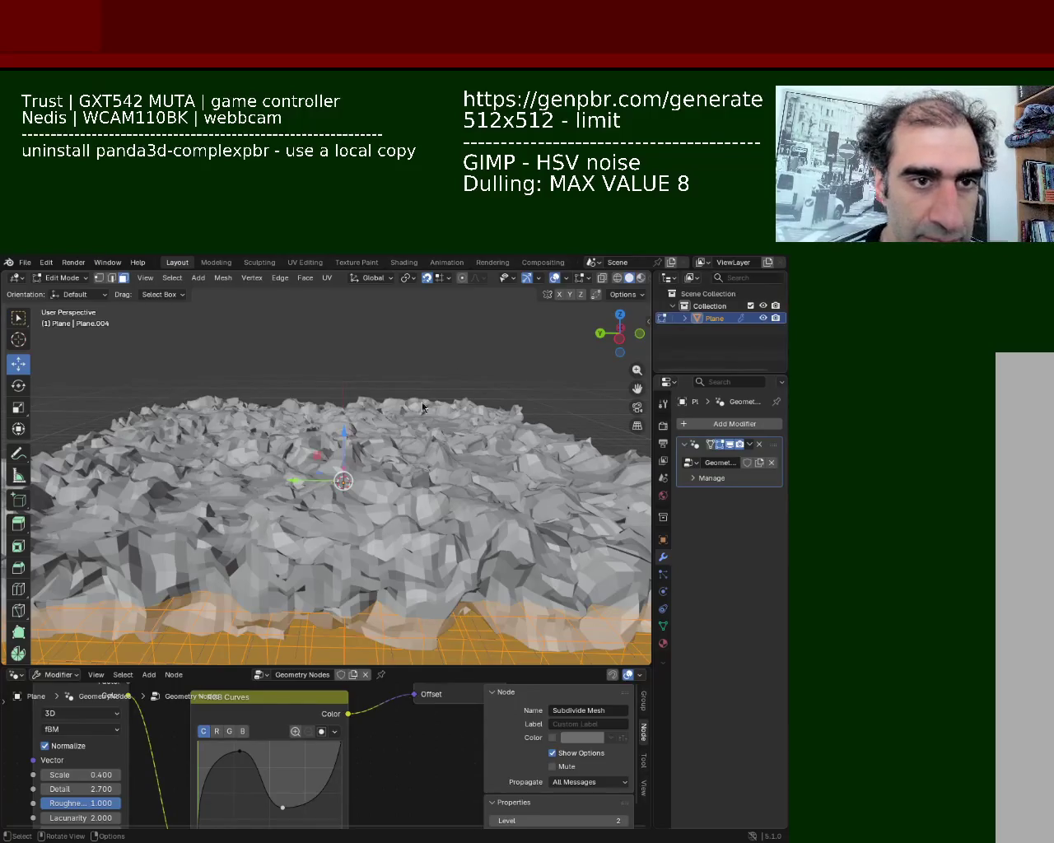
mouse_move(422, 401)
middle_mouse_down()
mouse_move(407, 503)
mouse_move(404, 492)
middle_mouse_up()
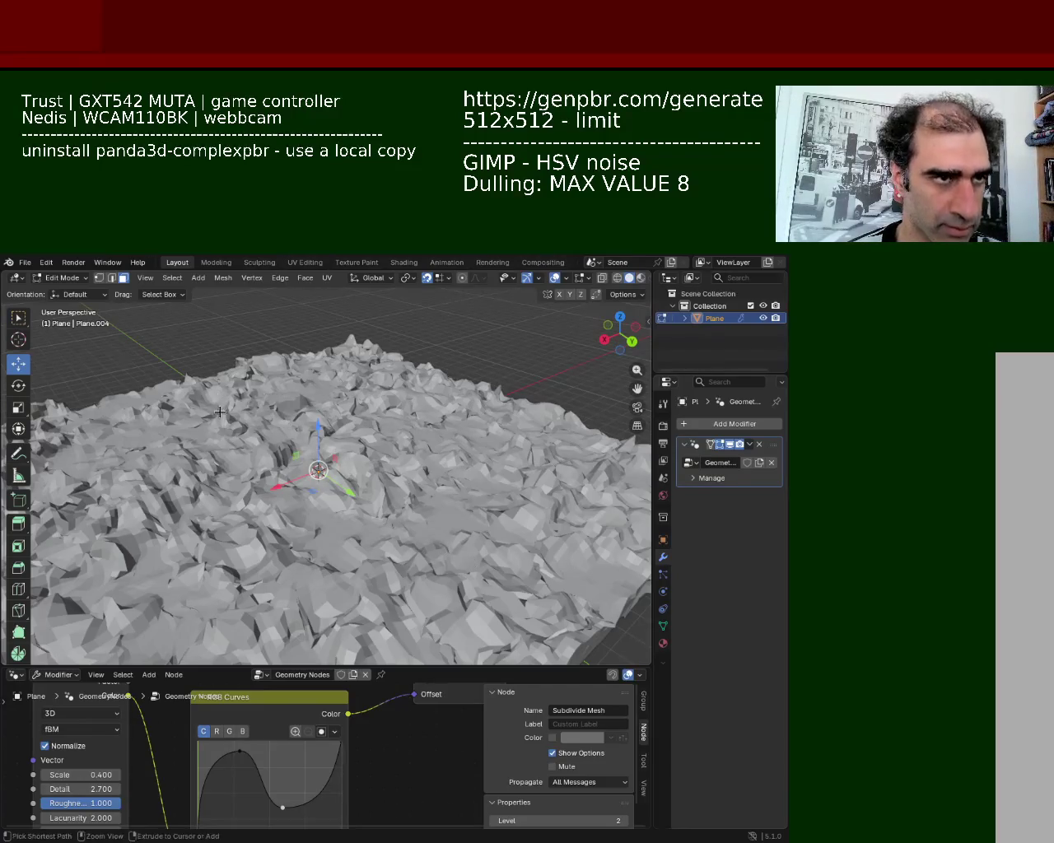
Step: Save the rugged terrain scene as ground_1.blend and check the File menu
key("ctrl+s")
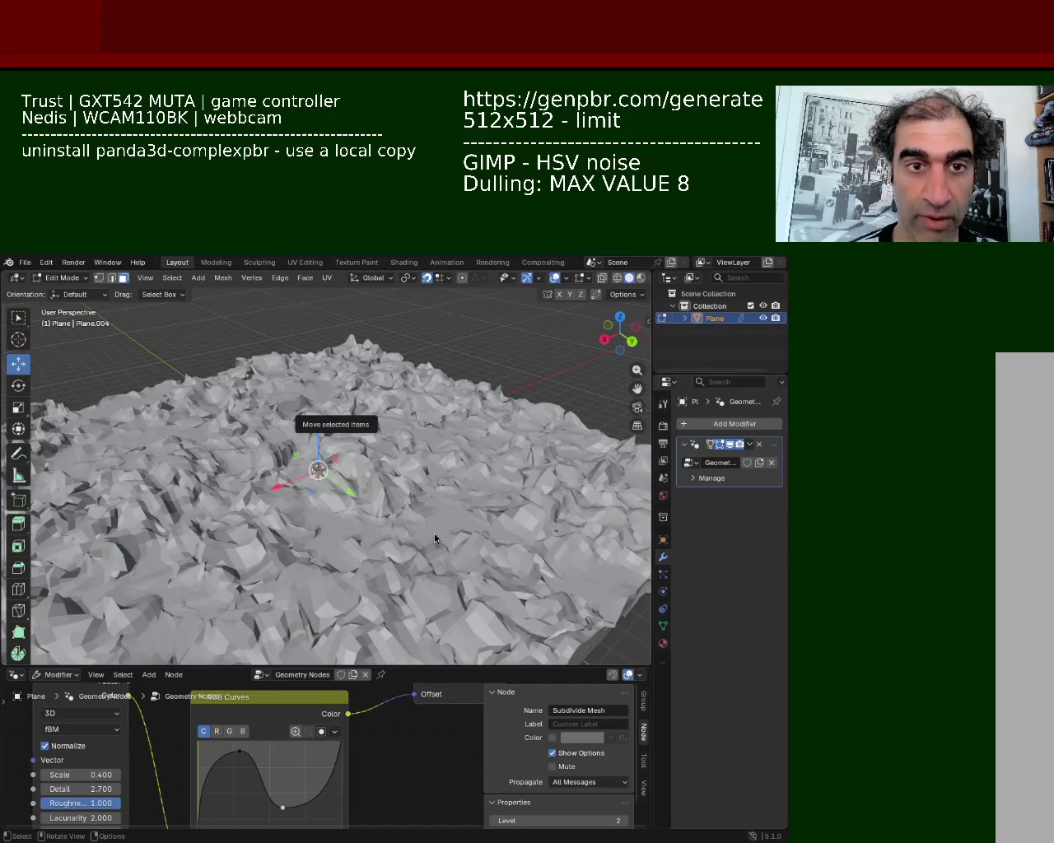
left_click(25, 262)
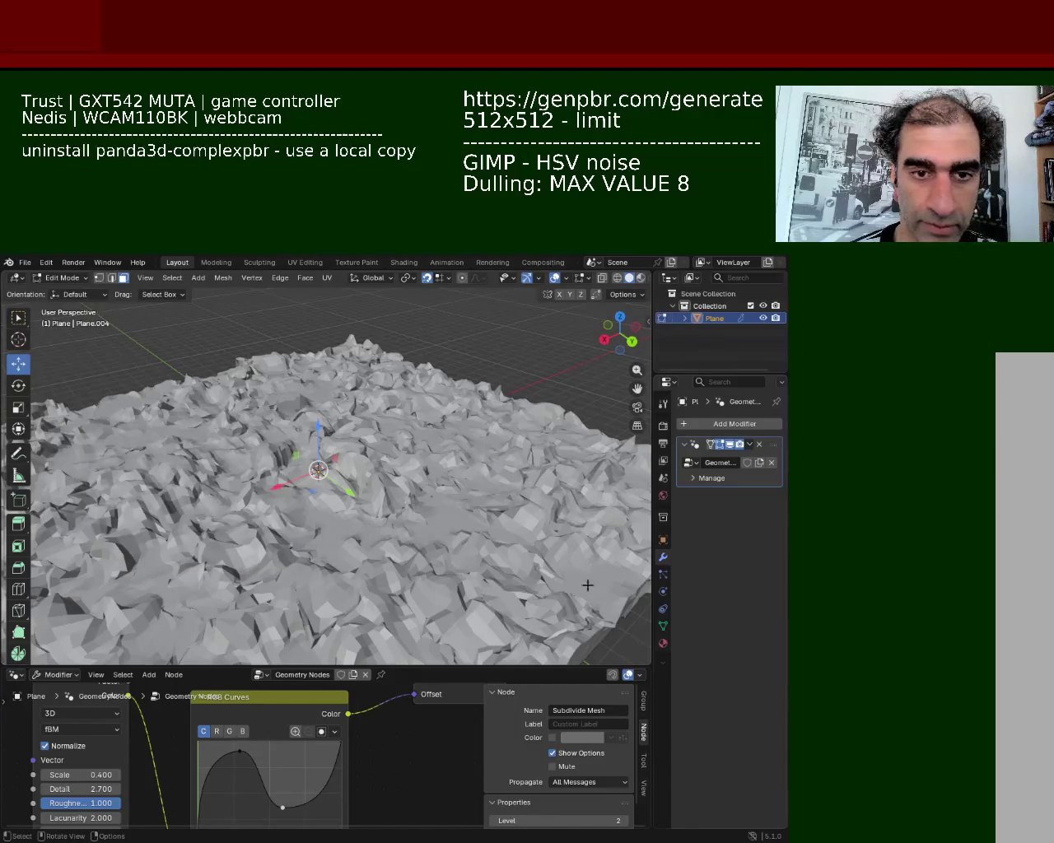
Step: Turn the taller lower editor into the Shader Editor and assign the existing Material to the plane
left_click_drag(175, 667, 176, 501)
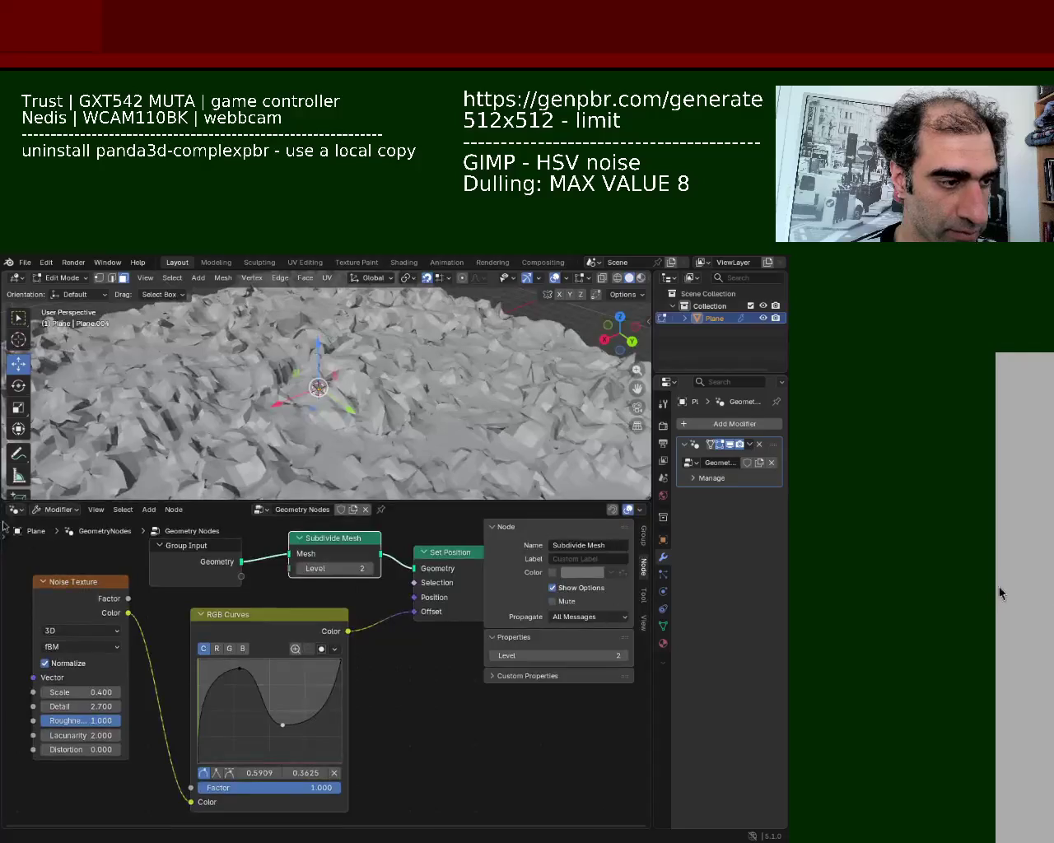
left_click(17, 508)
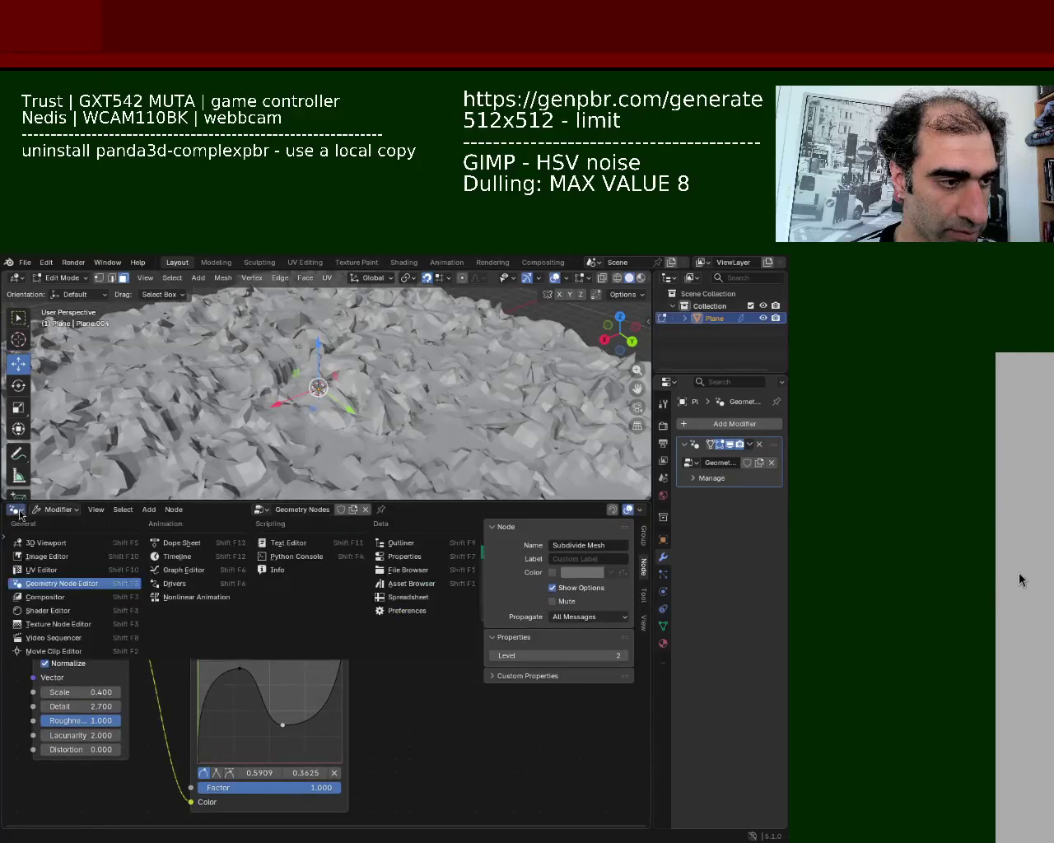
left_click(58, 614)
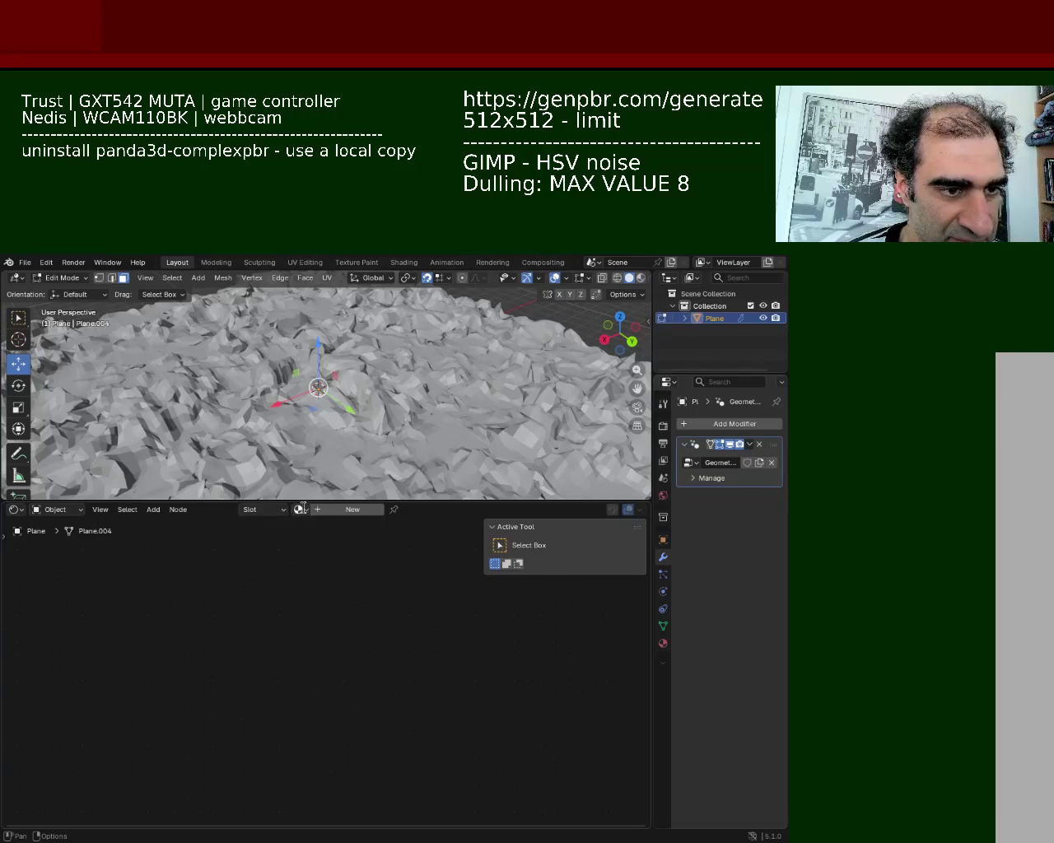
left_click(299, 510)
left_click(322, 529)
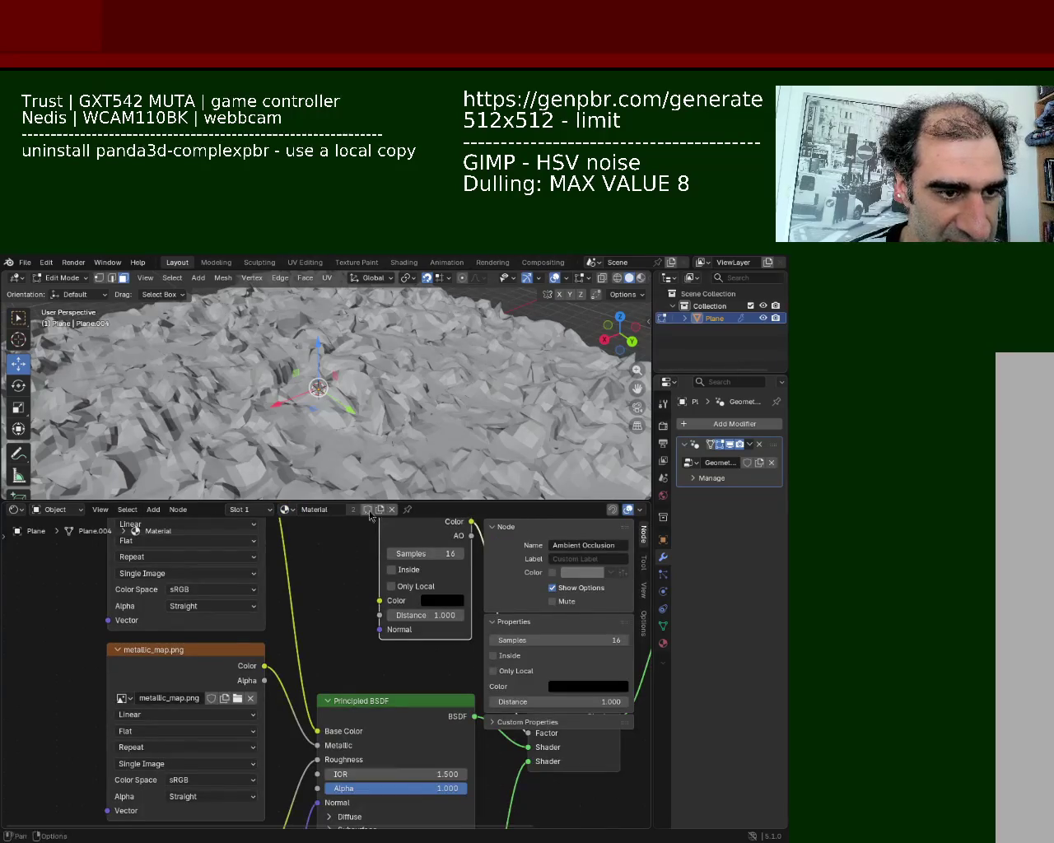
Step: Switch the viewport to Material Preview and orbit around the textured terrain
left_click_drag(379, 500, 380, 563)
left_click(641, 278)
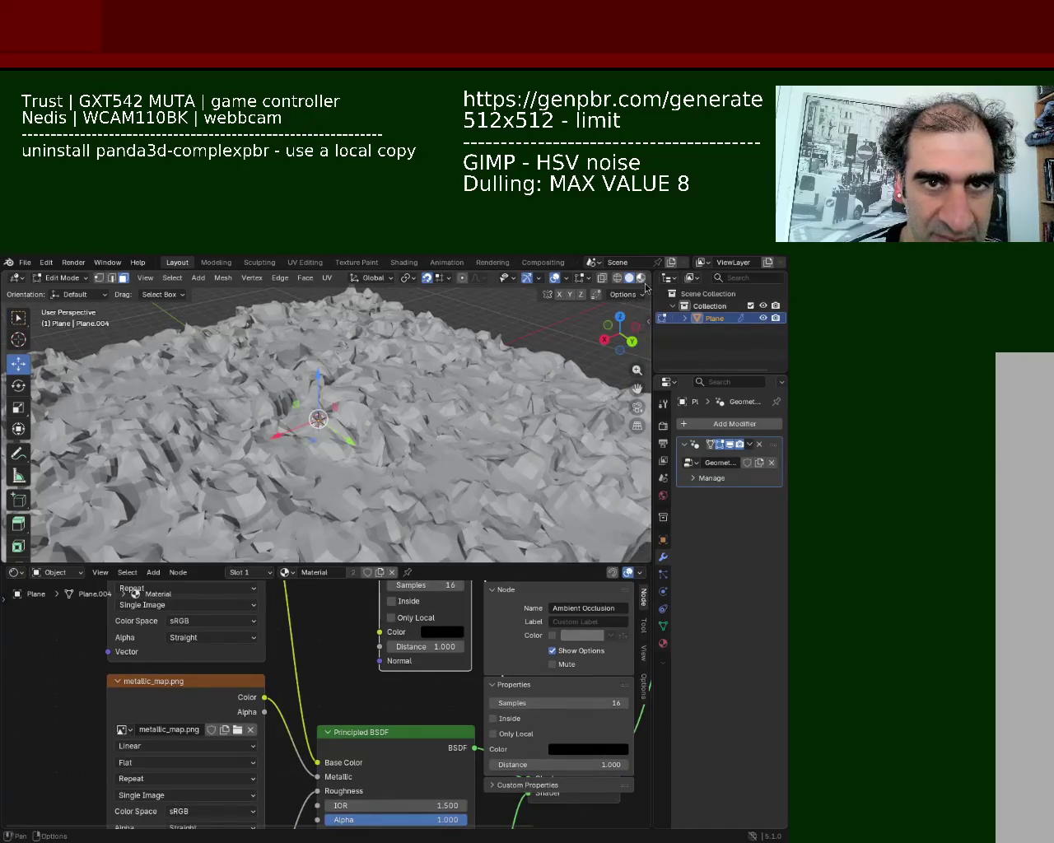
middle_click_drag(575, 313, 421, 404)
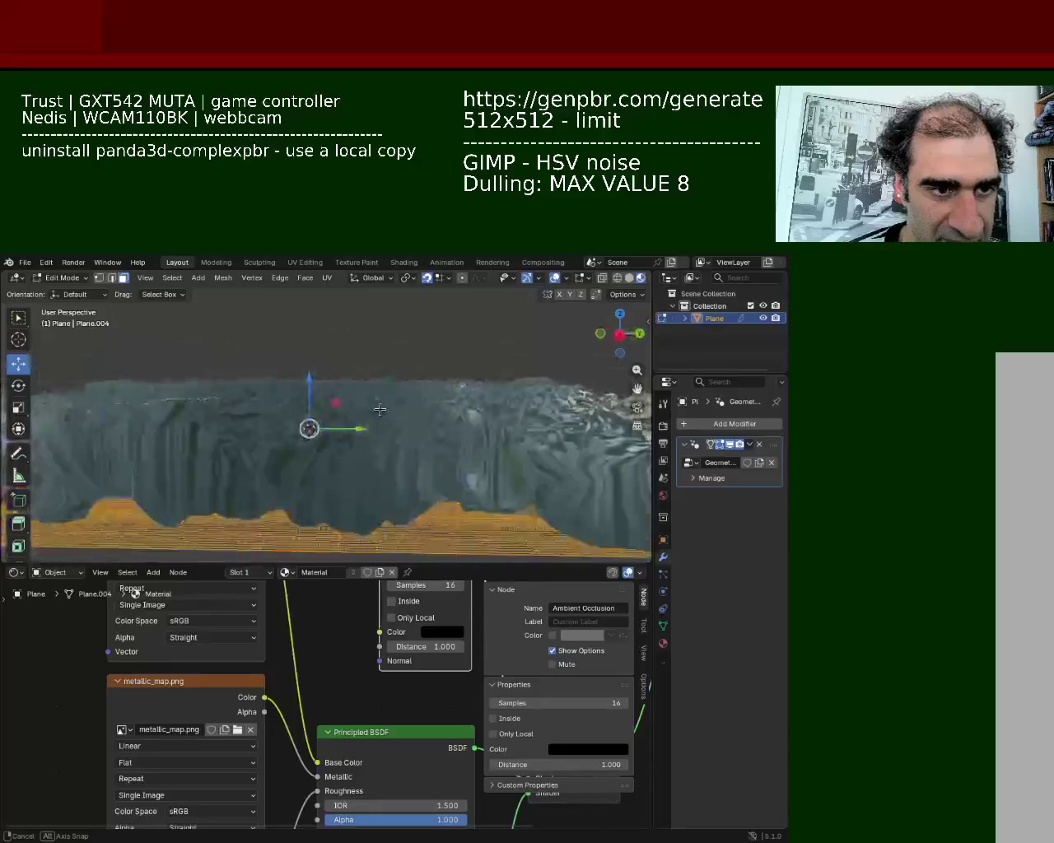
middle_click_drag(421, 403, 694, 469)
Step: Apply the Geometry Nodes modifier to bake the rocks into the mesh, then re-enter Edit Mode
left_click(749, 445)
middle_click_drag(397, 404, 407, 428)
key("Tab")
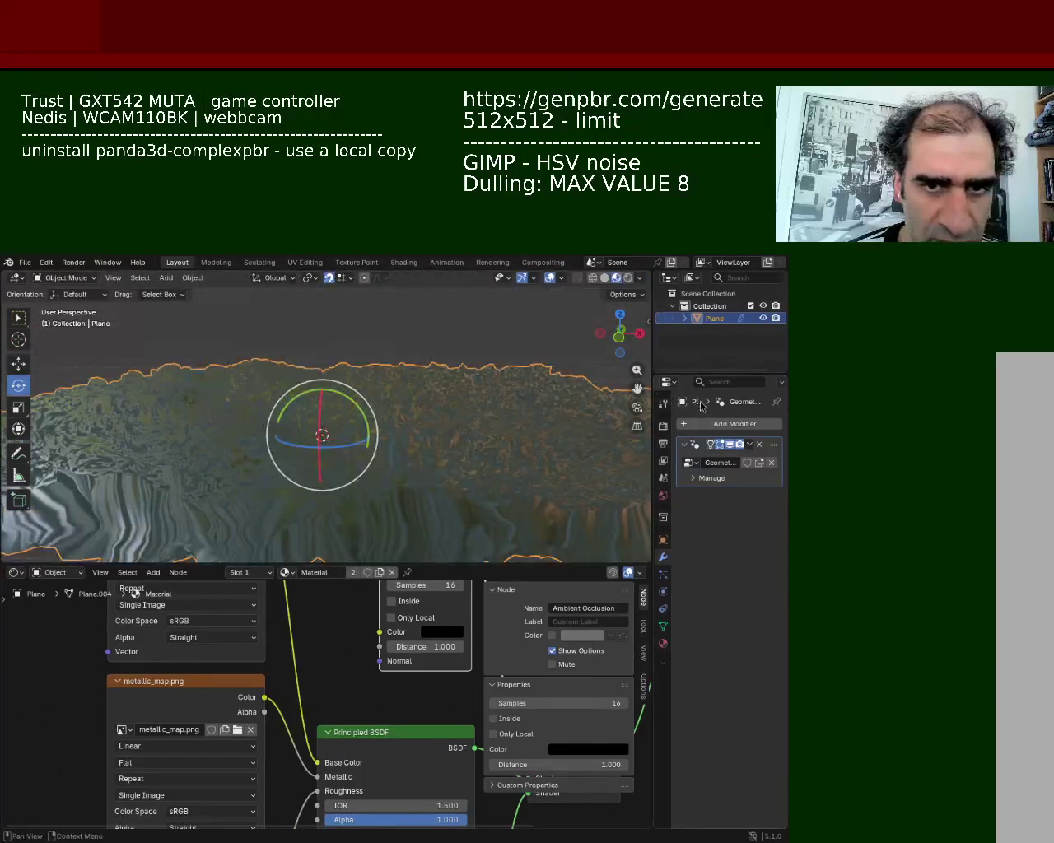
left_click(749, 446)
left_click(728, 462)
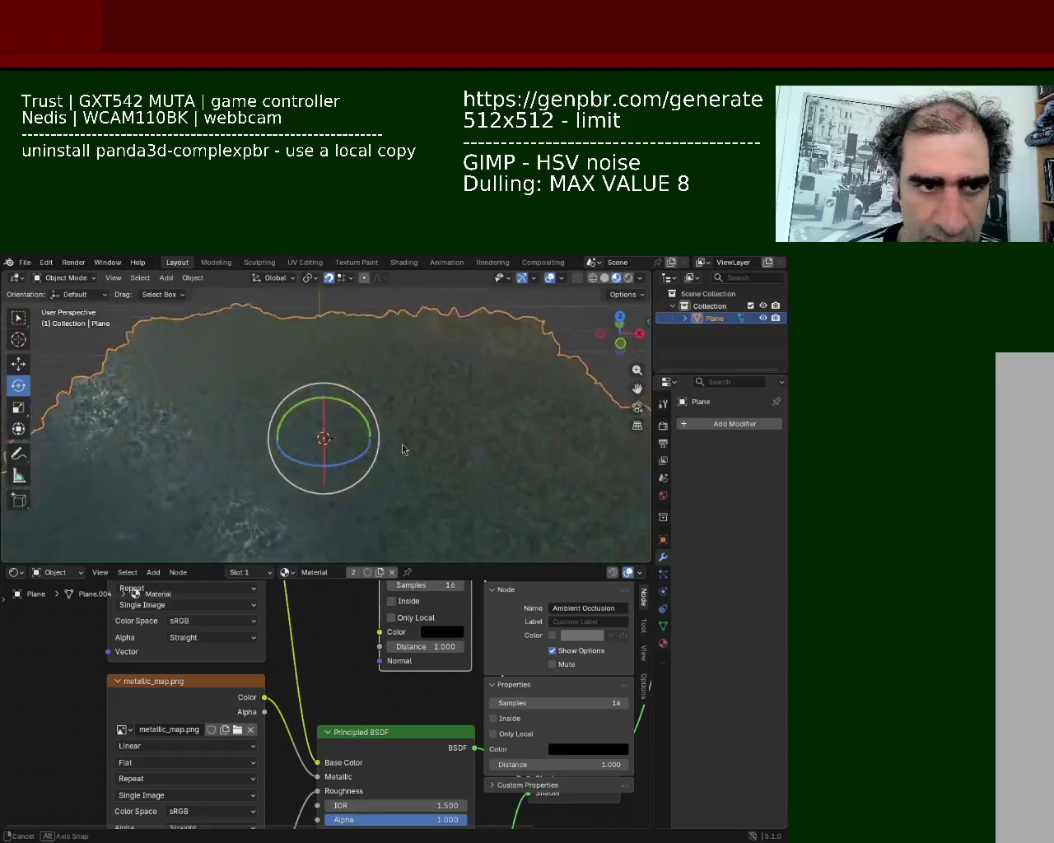
key("Tab")
middle_click_drag(406, 433, 378, 389)
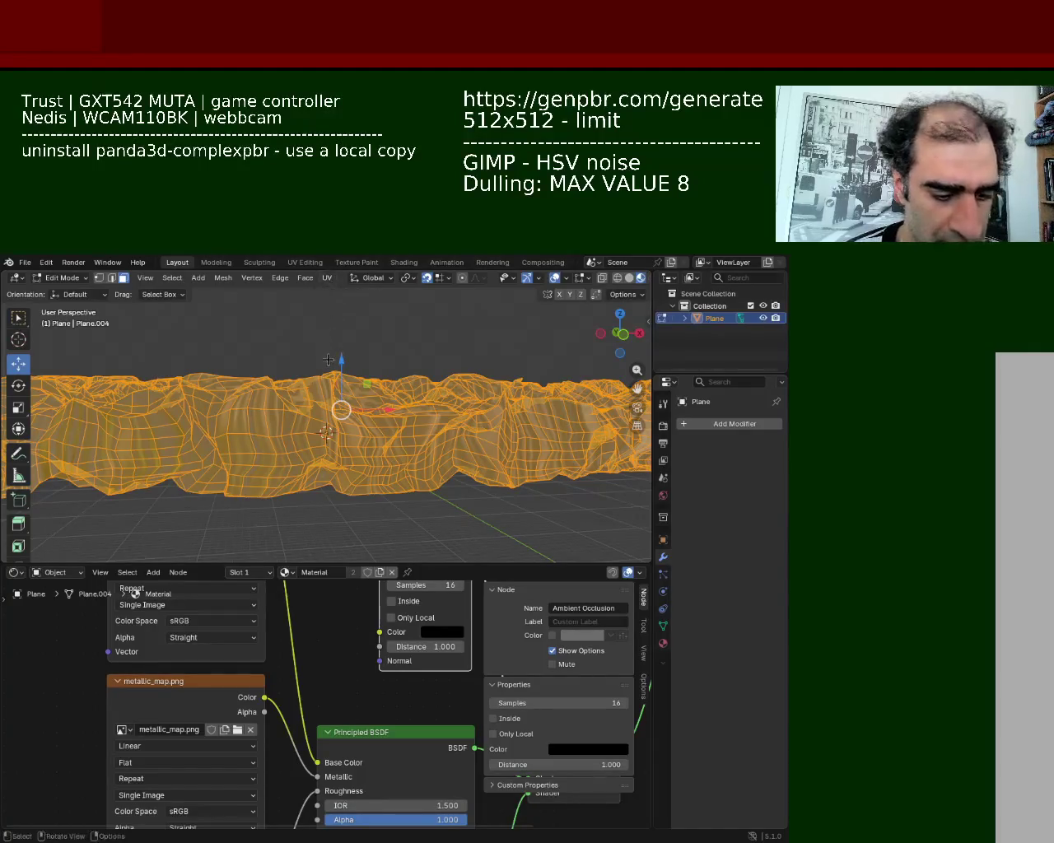
Step: Run Merge by Distance and step the merge distance up from 0.14 m to 0.3 m
key("m")
left_click(309, 392)
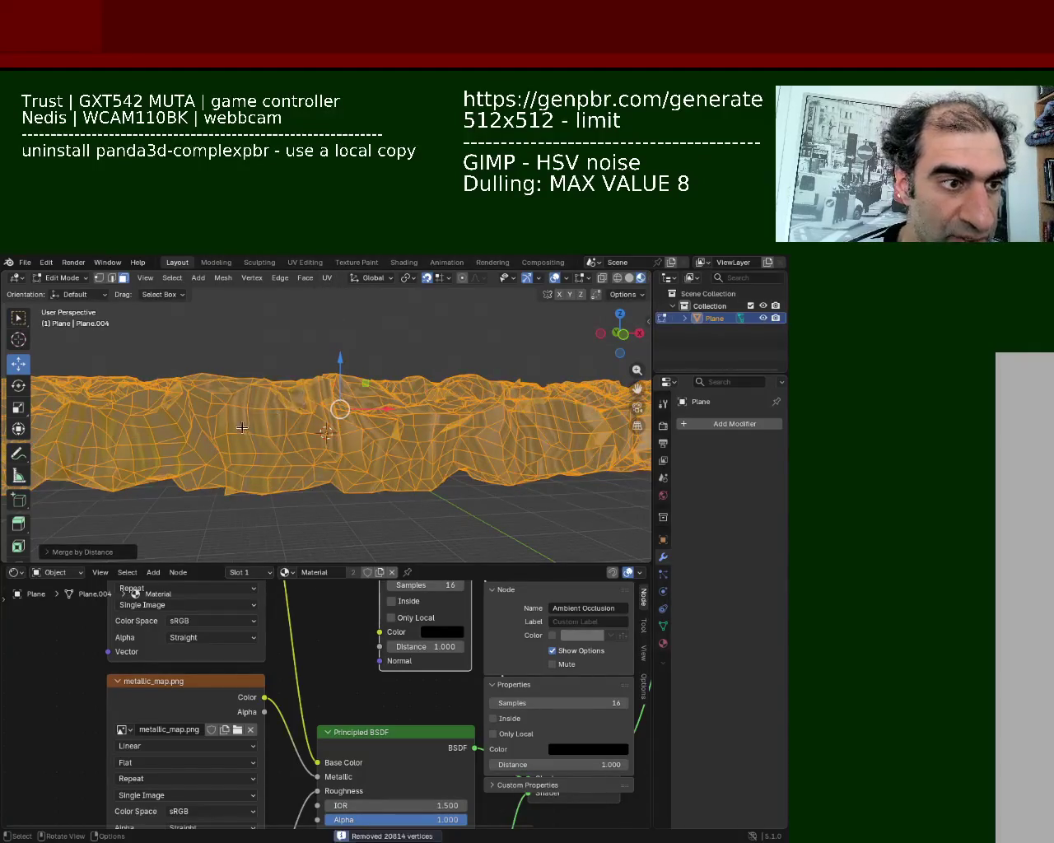
left_click(51, 552)
left_click(203, 508)
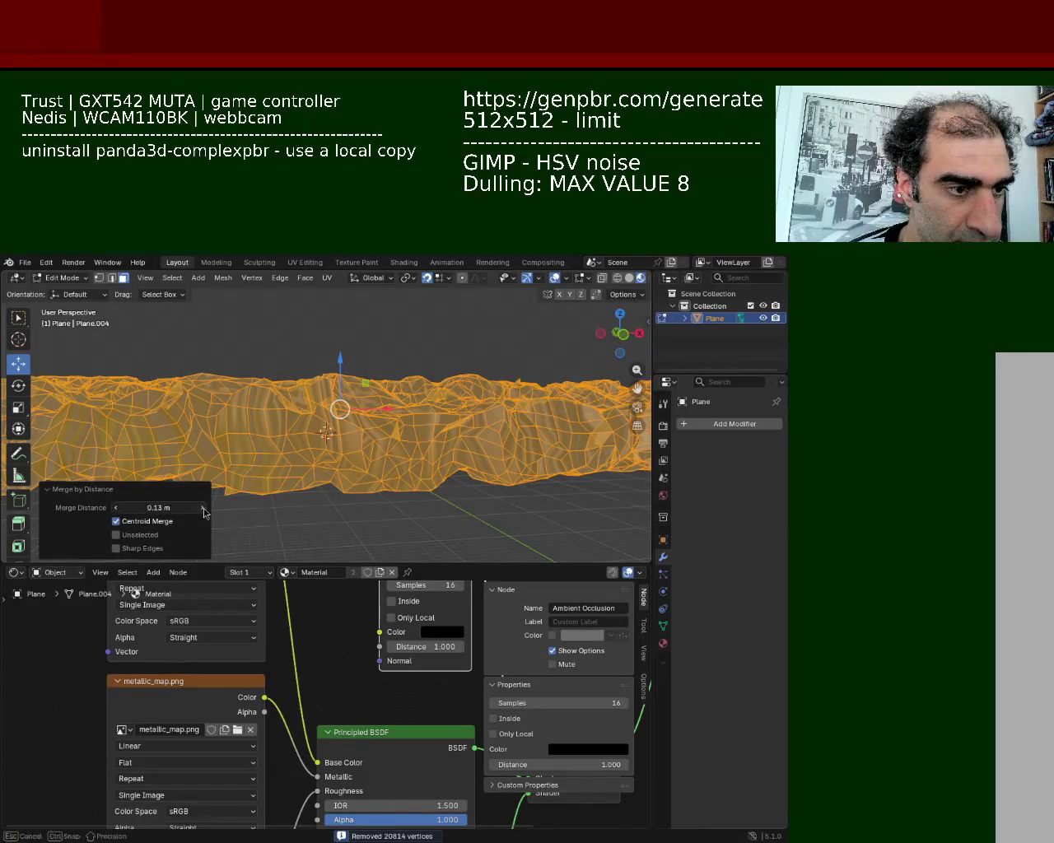
left_click(203, 508)
middle_click_drag(313, 387, 306, 405)
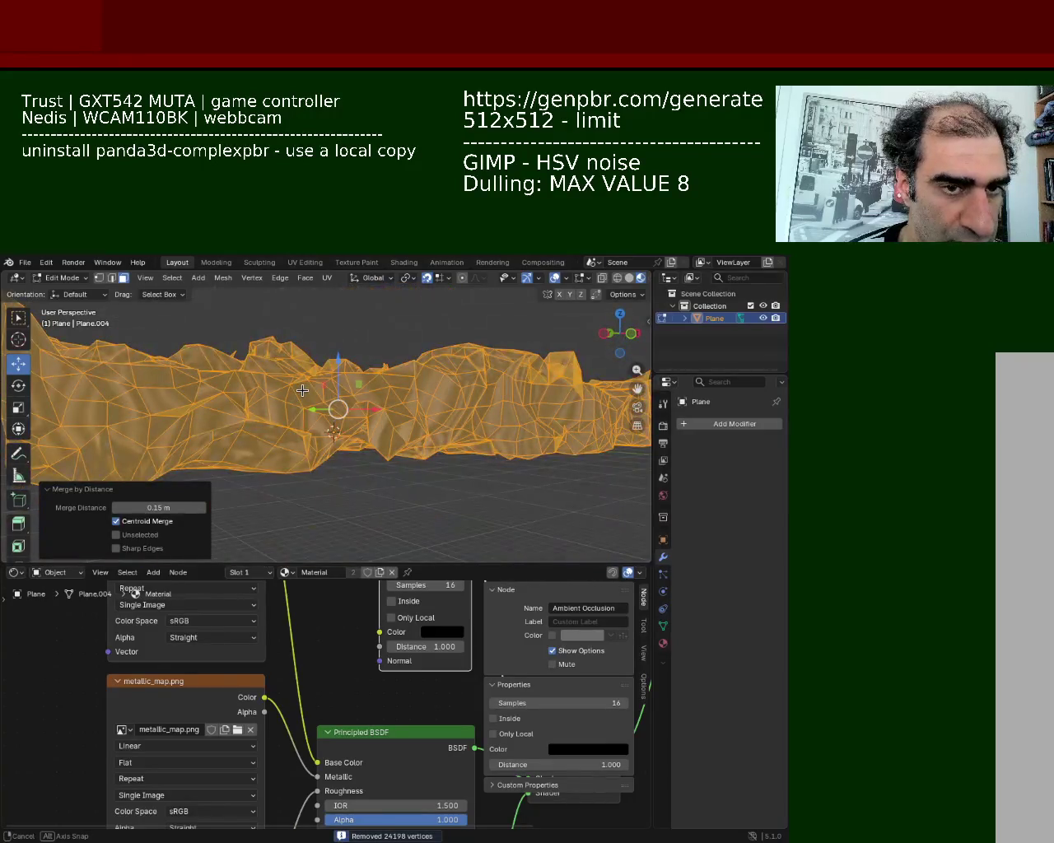
left_click(204, 509)
left_click(204, 509)
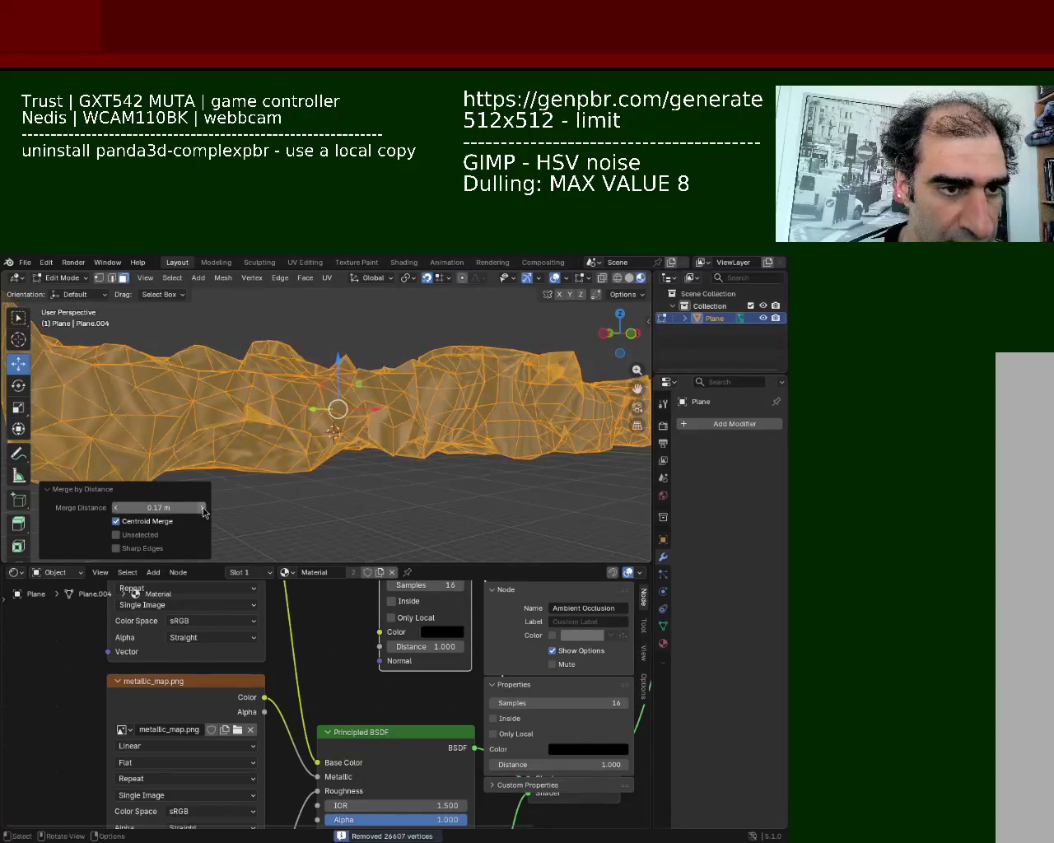
left_click(203, 508)
left_click(203, 508)
left_click(203, 508)
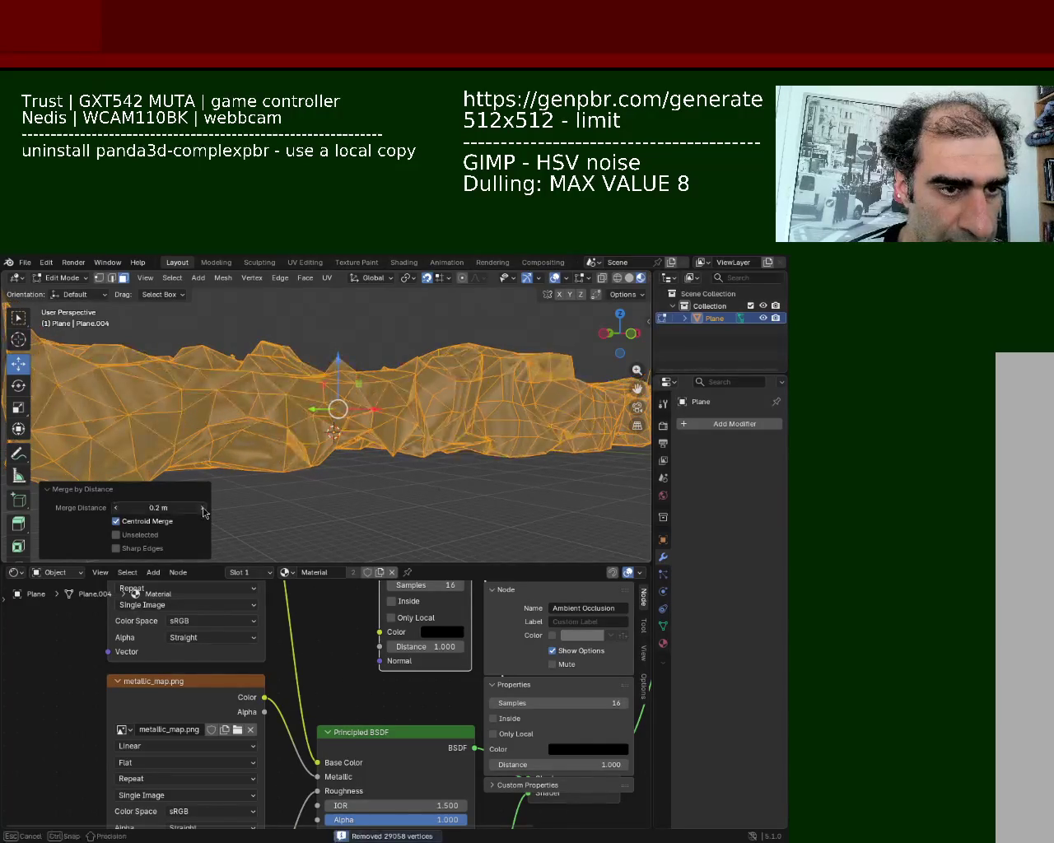
left_click(204, 508)
left_click(203, 508)
left_click(203, 508)
left_click(203, 508)
left_click(203, 508)
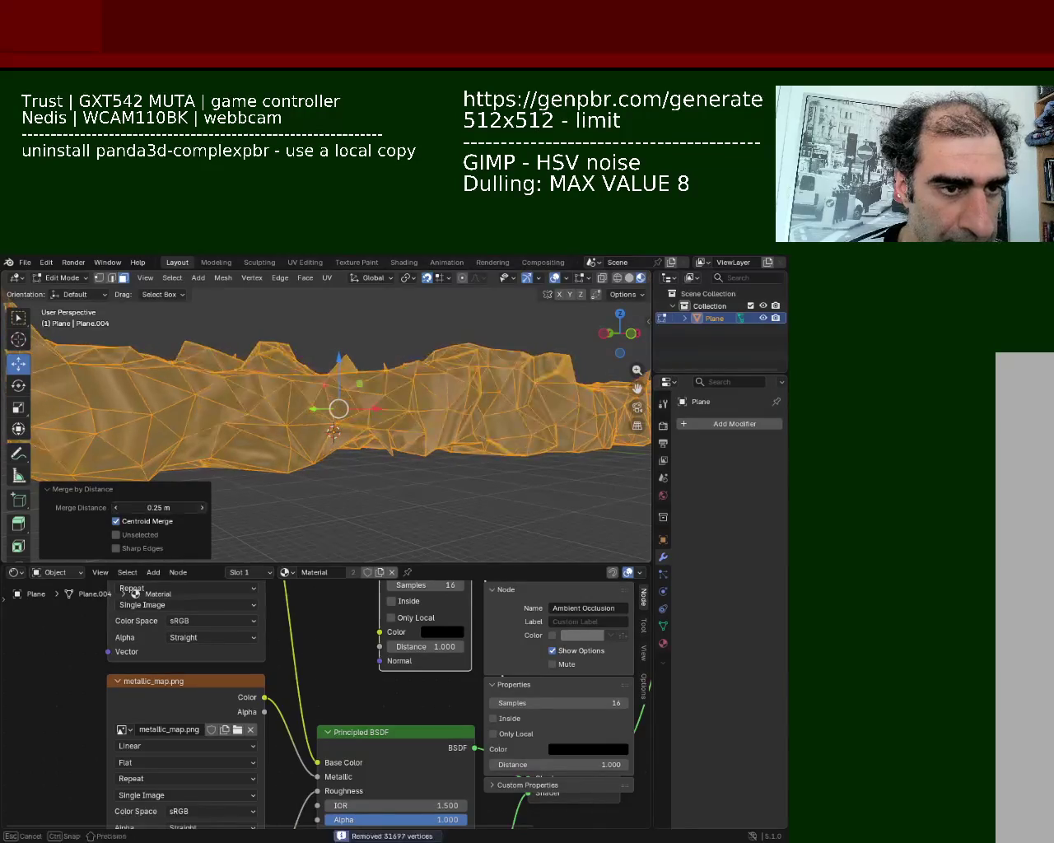
left_click(204, 508)
left_click(203, 508)
left_click(204, 508)
left_click(204, 508)
left_click(203, 508)
mouse_move(346, 412)
middle_mouse_down()
mouse_move(360, 385)
mouse_move(364, 409)
mouse_move(345, 421)
mouse_move(359, 426)
mouse_move(238, 398)
mouse_move(308, 414)
mouse_move(224, 646)
middle_mouse_up()
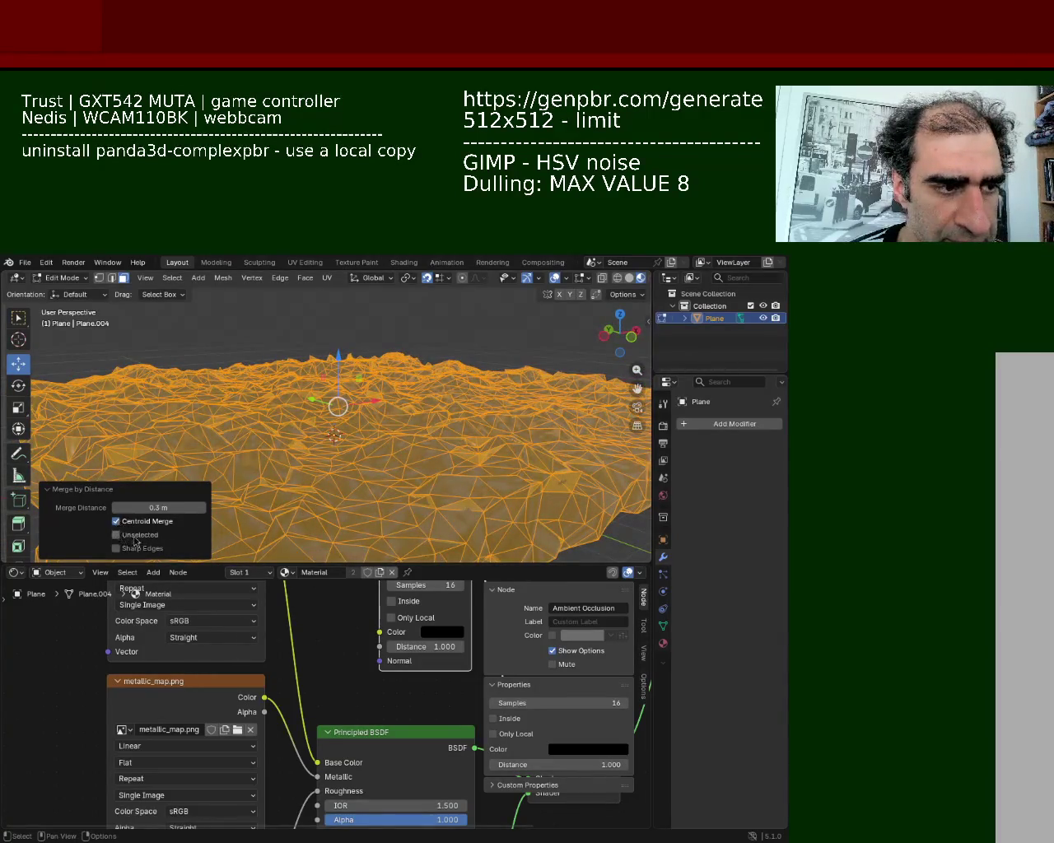
Step: Lower the merge distance to 0.00001 m so no terrain vertices get merged
left_click_drag(161, 507, 117, 511)
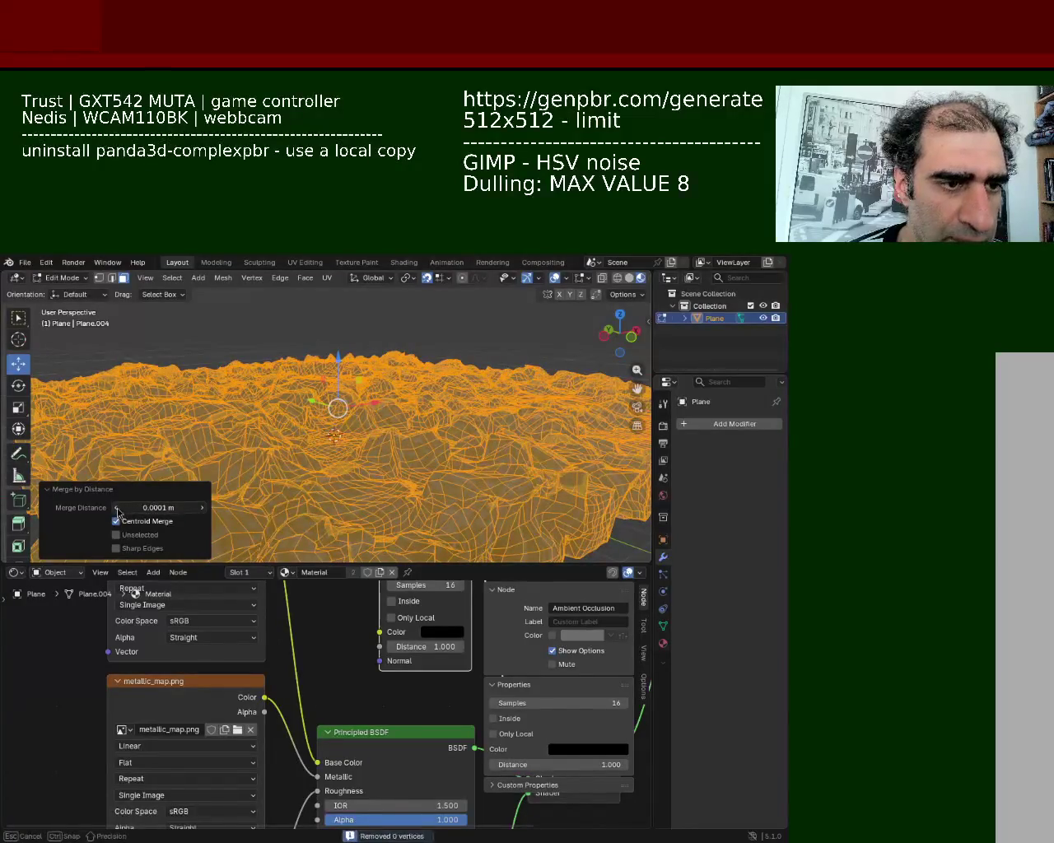
left_click(200, 508)
left_click(201, 508)
left_click(201, 508)
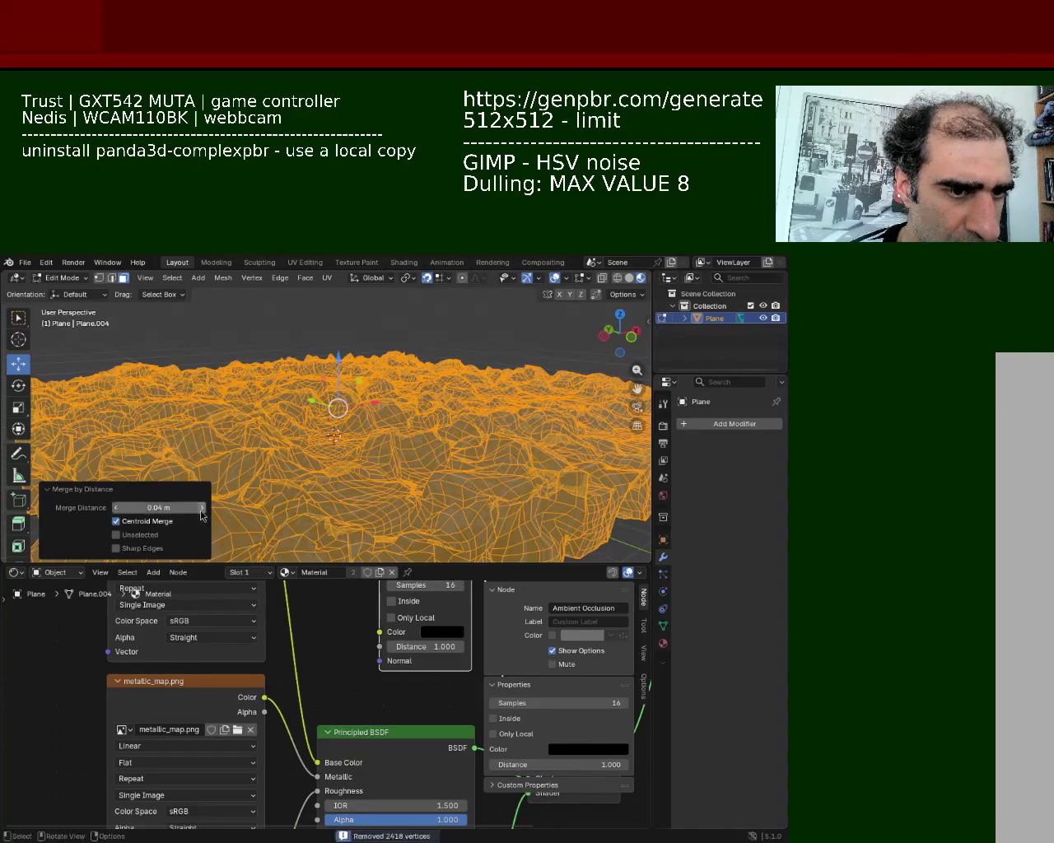
left_click(200, 507)
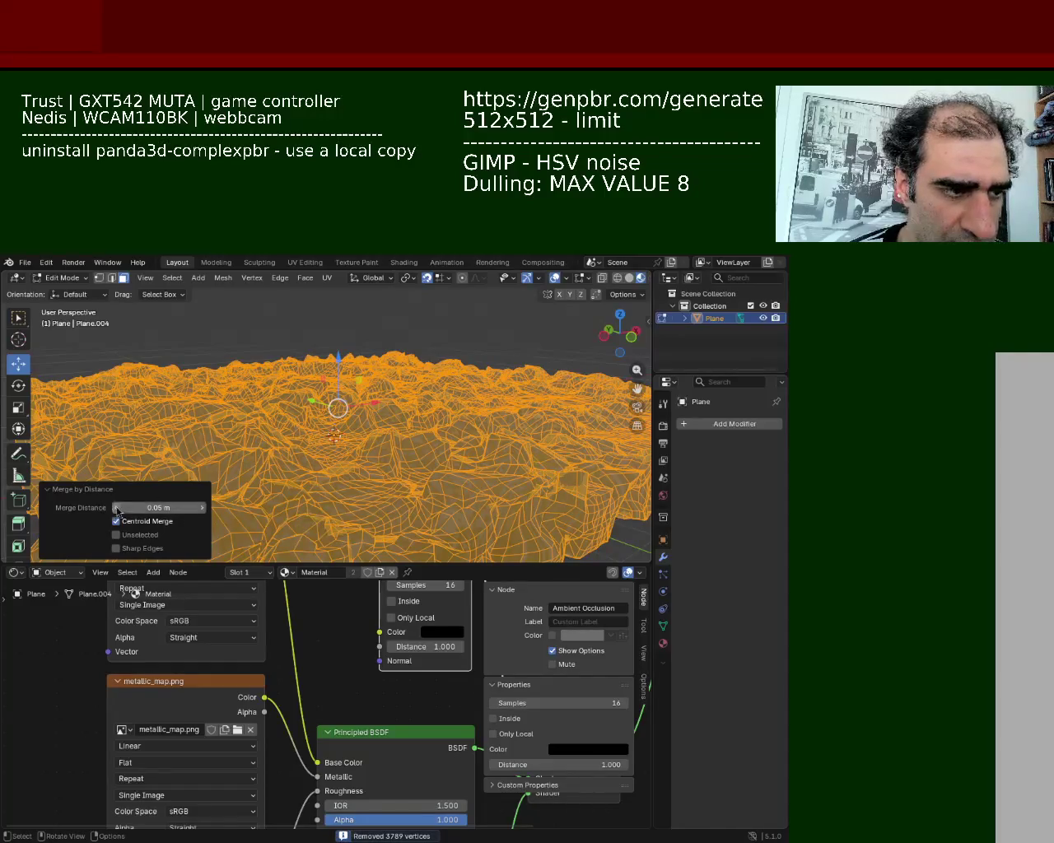
left_click(116, 508)
mouse_move(362, 445)
middle_mouse_down()
mouse_move(373, 496)
mouse_move(288, 456)
middle_mouse_up()
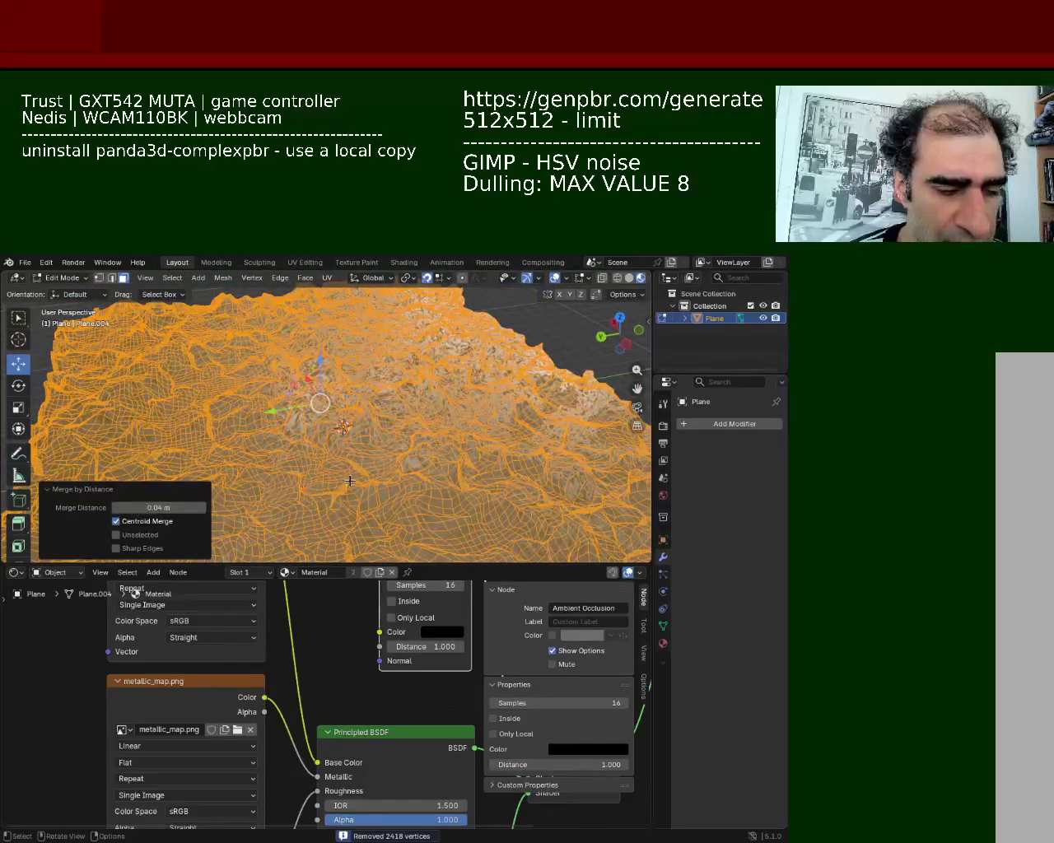
left_click(116, 508)
left_click(116, 508)
left_click(116, 508)
left_click(116, 508)
Step: Select the whole terrain mesh and check it in Object Mode before returning to Edit Mode
left_click(389, 432)
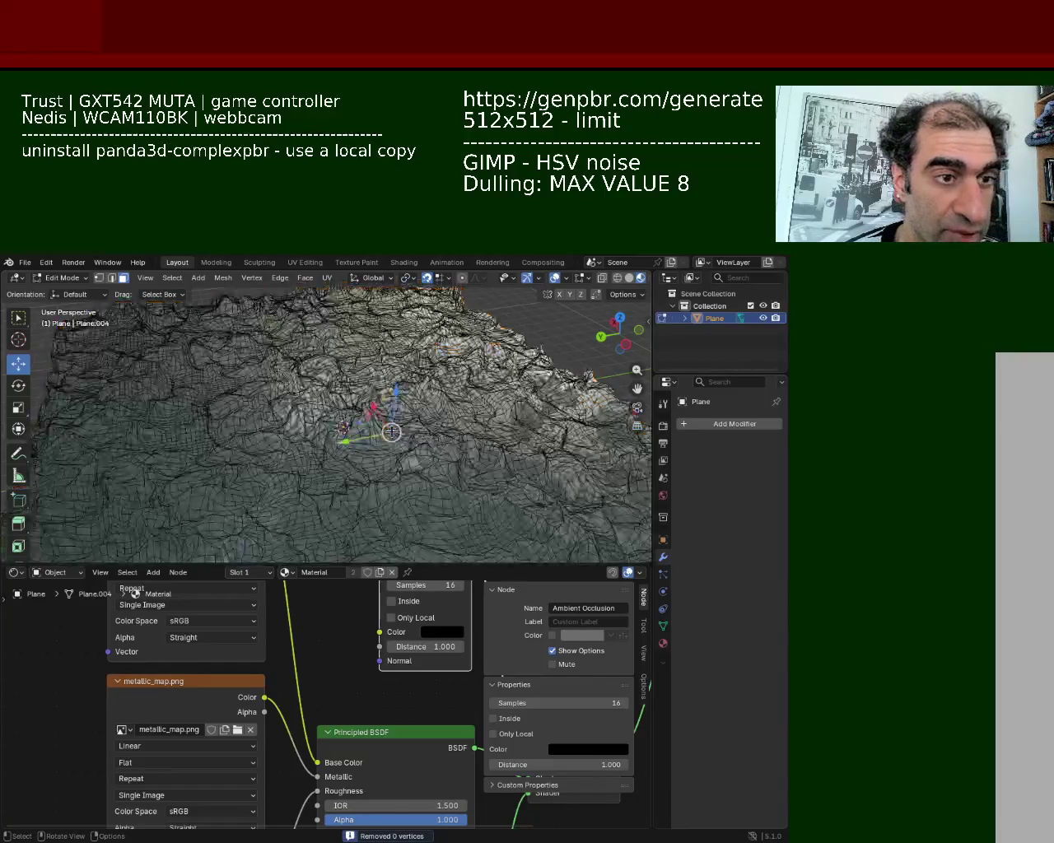
key("ctrl+l")
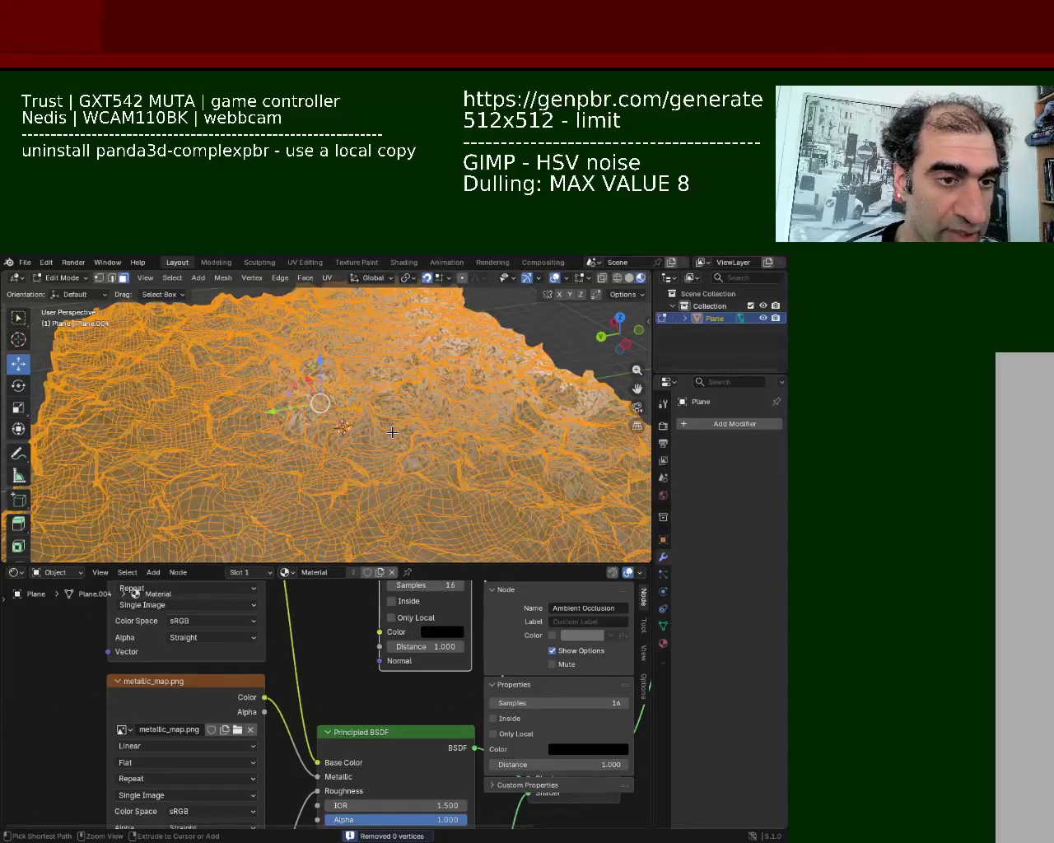
key("Tab")
middle_click_drag(394, 432, 403, 429)
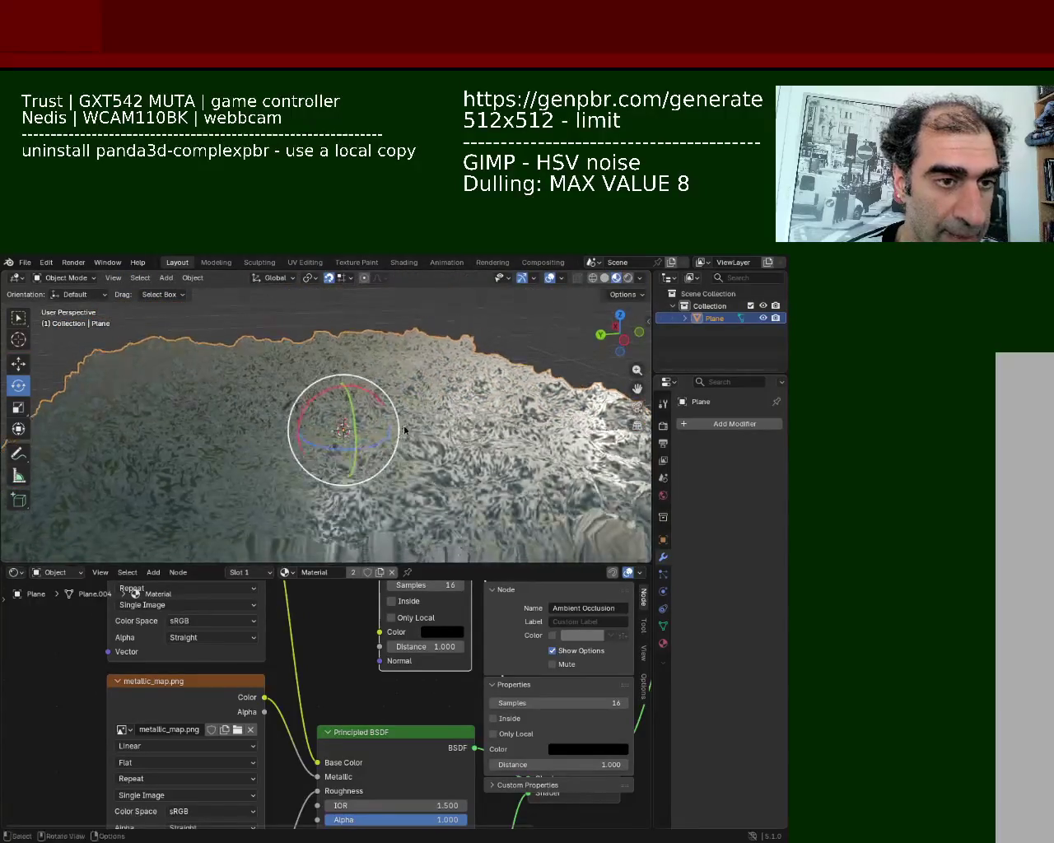
key("Tab")
left_click(702, 425)
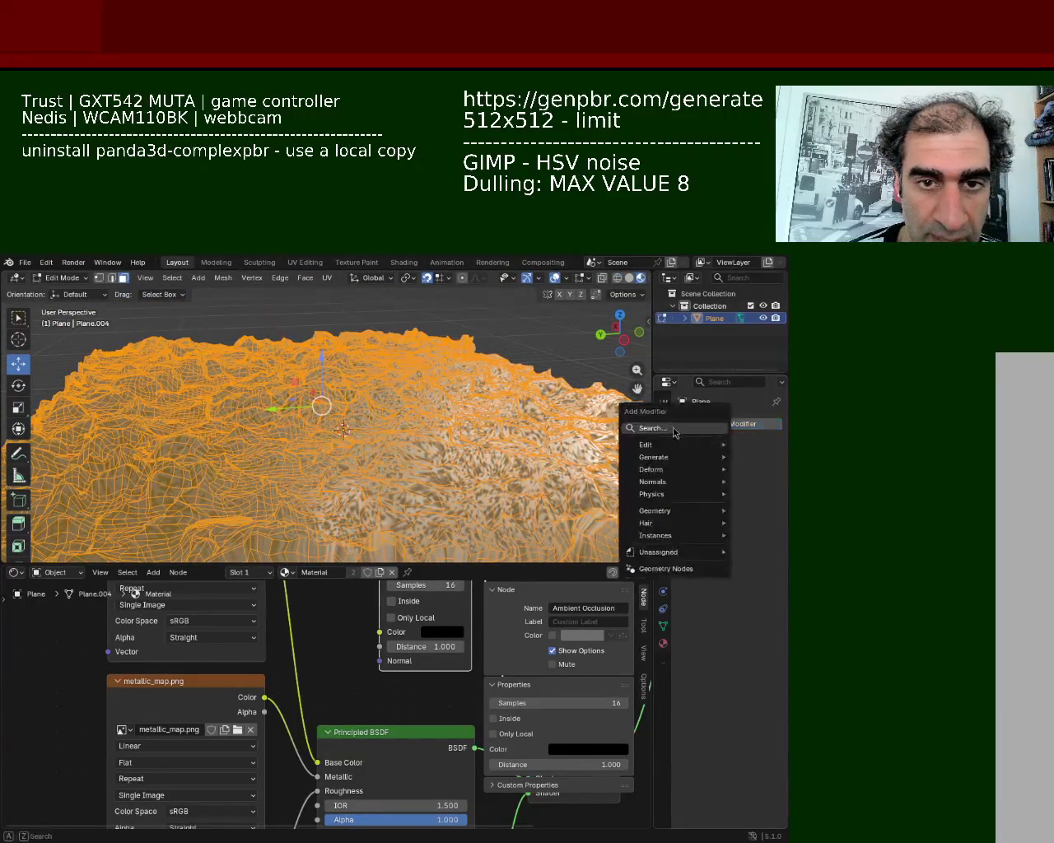
Step: Add a Triangulate modifier by searching 'tri' in the modifier list
left_click(673, 429)
type("tri")
key("Return")
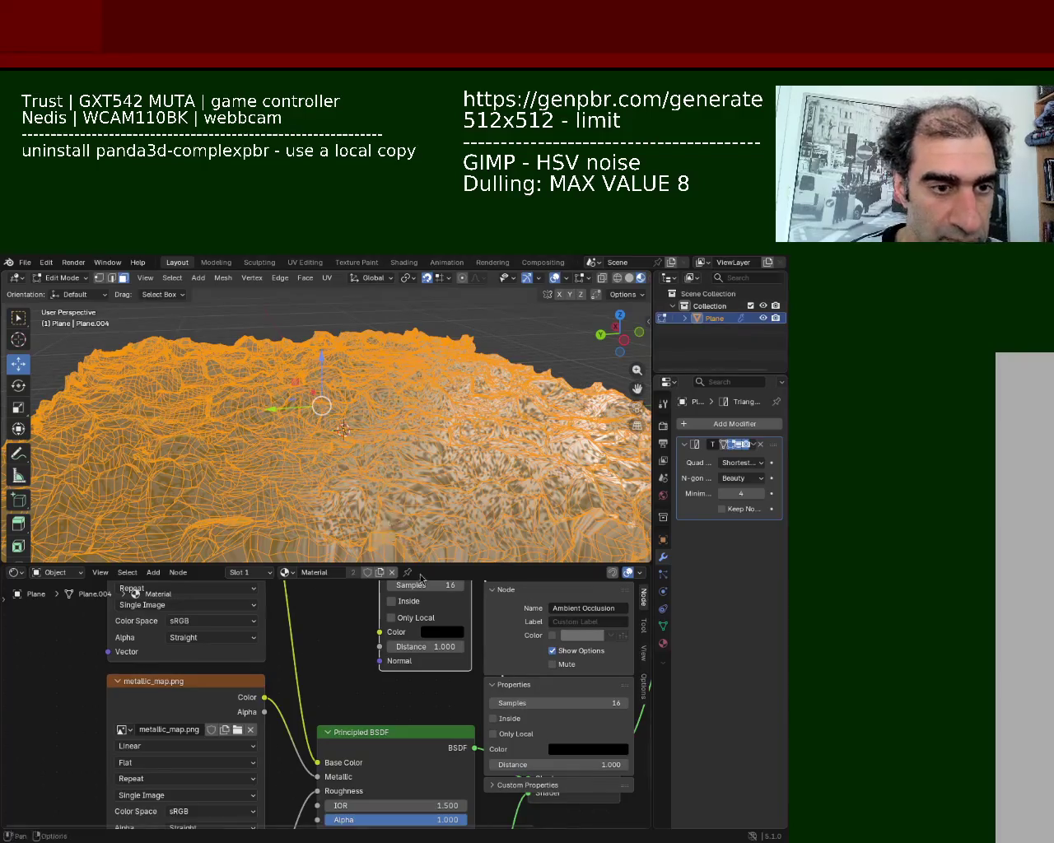
Step: Drag the viewport border down so the terrain fills most of the window above the Shader Editor
left_click_drag(426, 565, 420, 766)
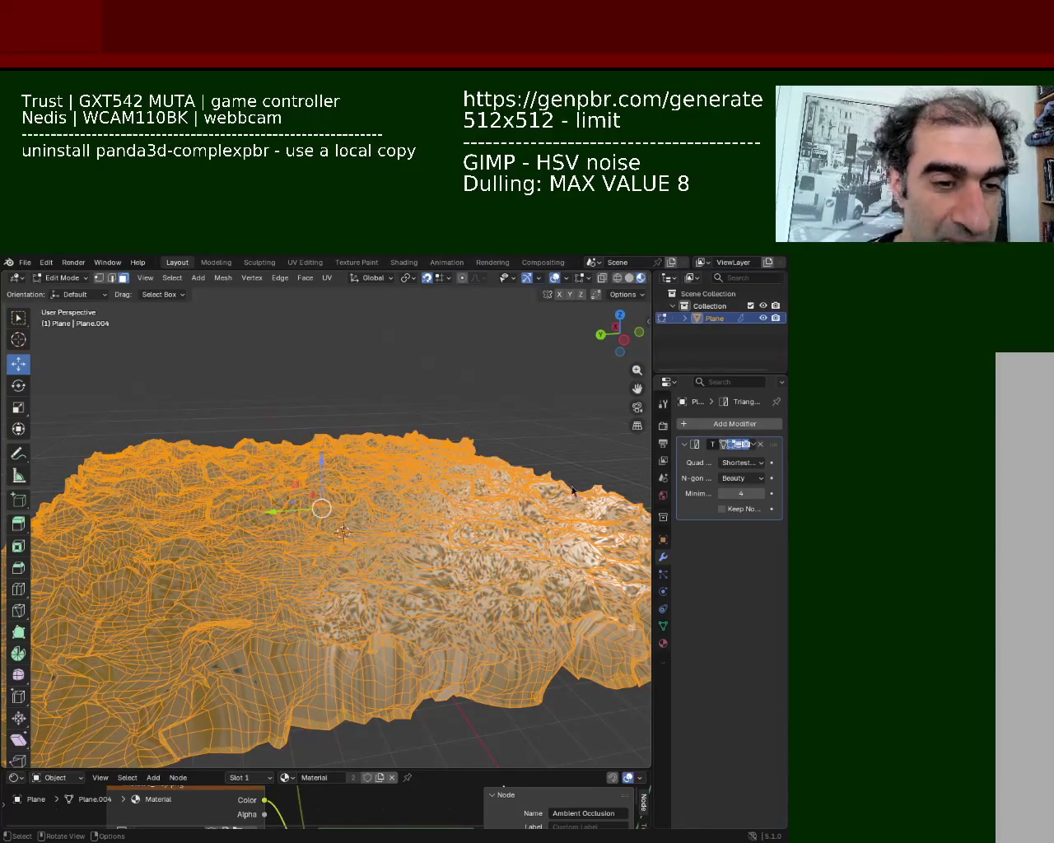
mouse_move(418, 562)
middle_mouse_down()
mouse_move(428, 504)
mouse_move(328, 550)
mouse_move(362, 513)
middle_mouse_up()
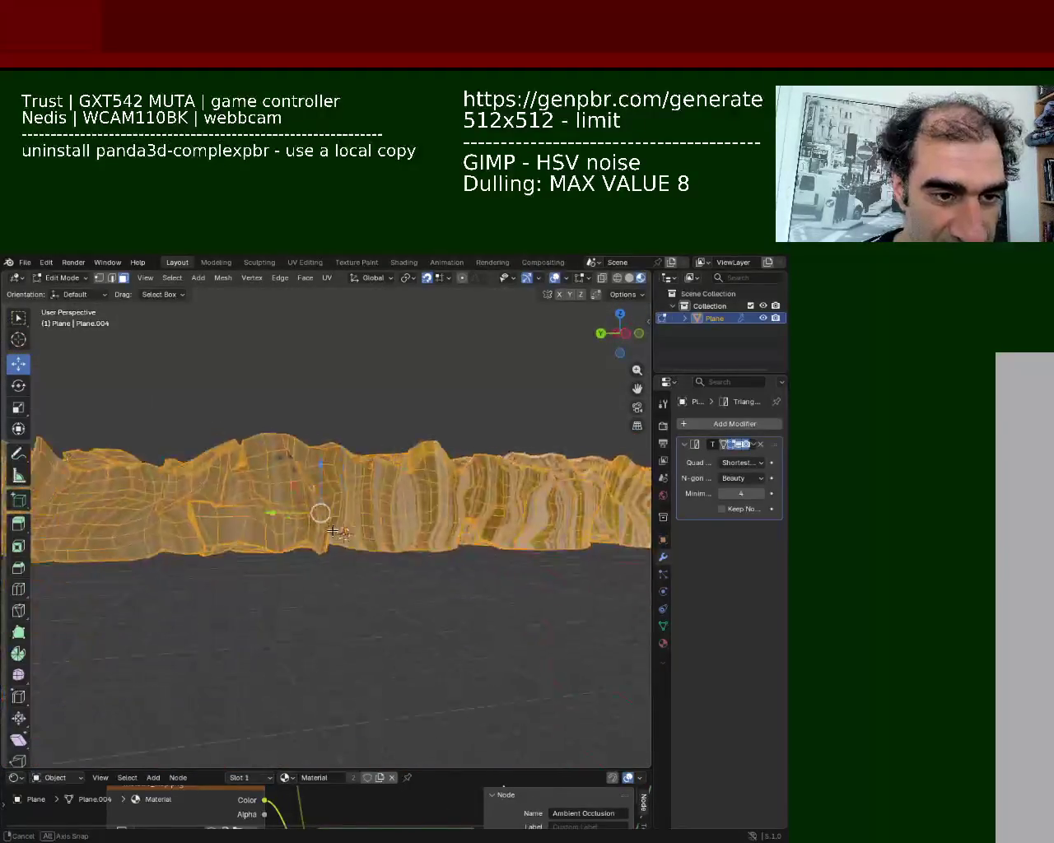
key("alt+a")
key("a")
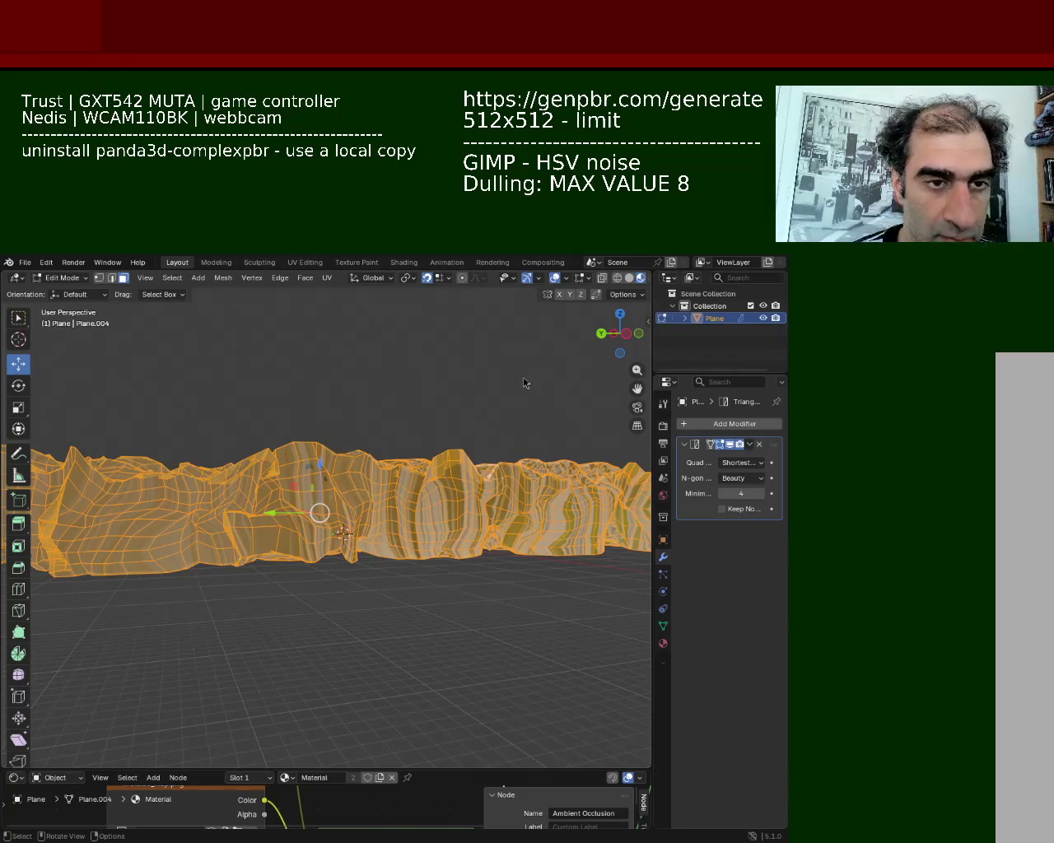
middle_click_drag(363, 455, 318, 469)
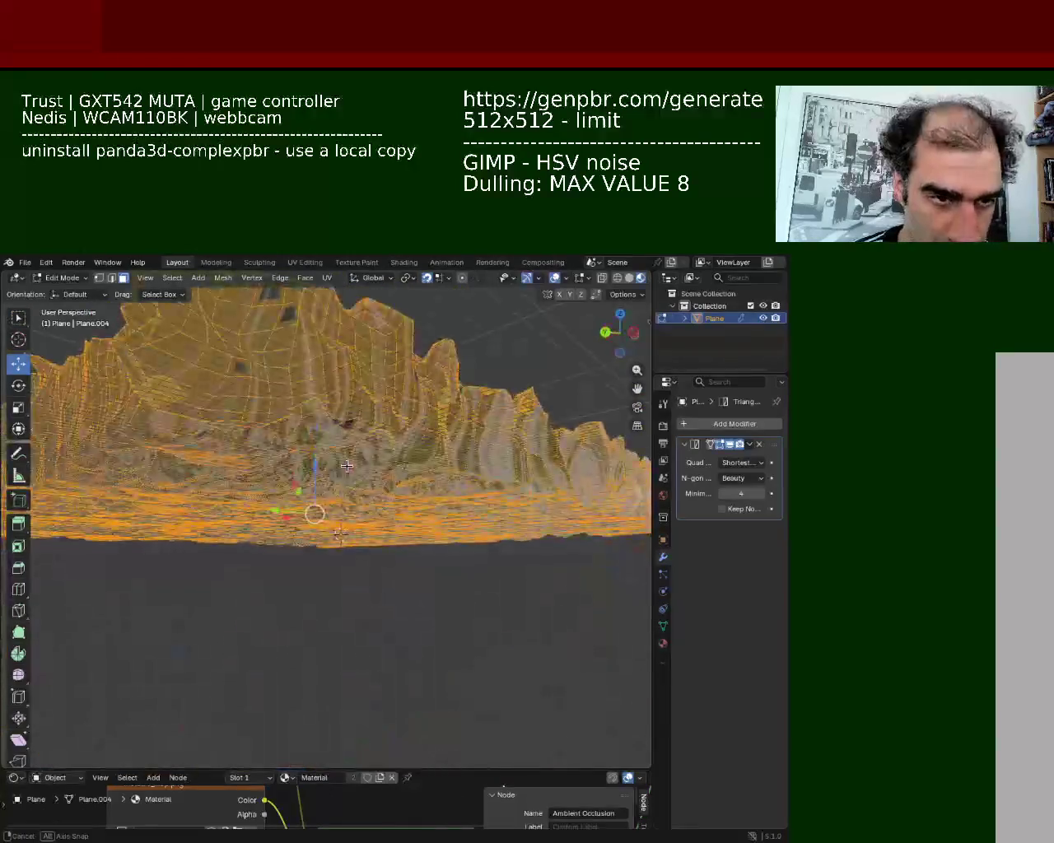
middle_click_drag(318, 468, 414, 425)
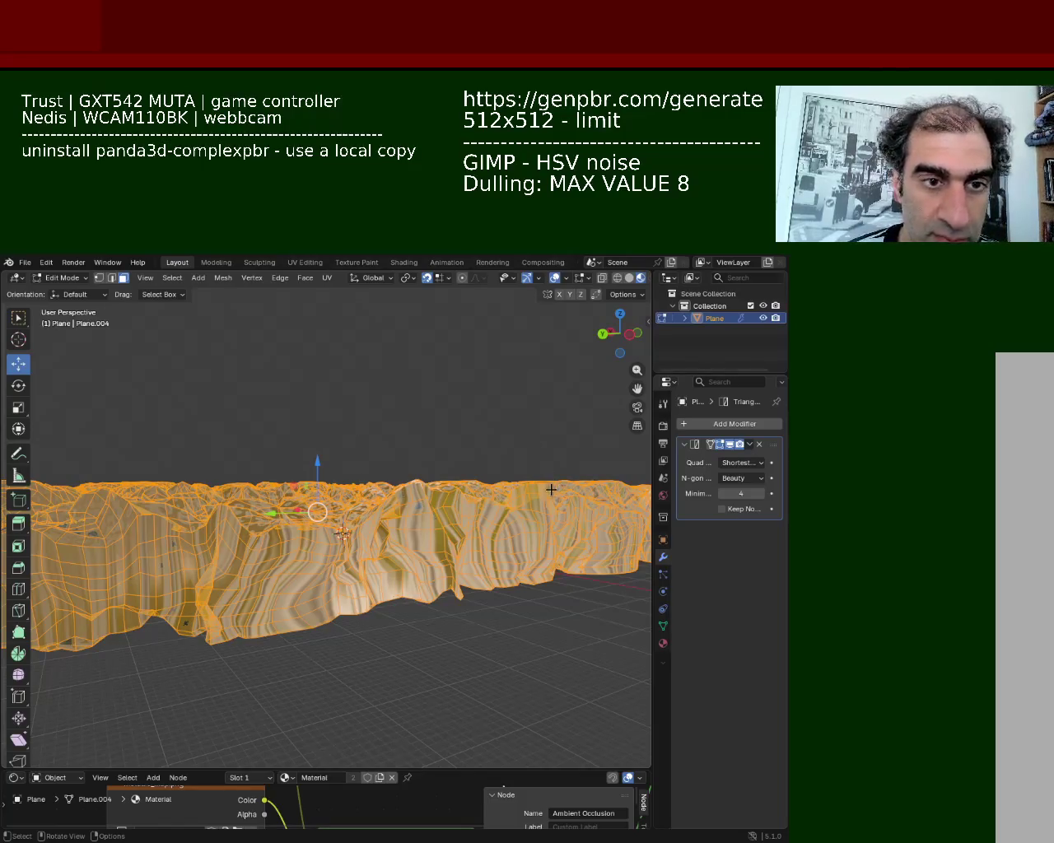
key("g")
middle_click_drag(358, 494, 421, 492)
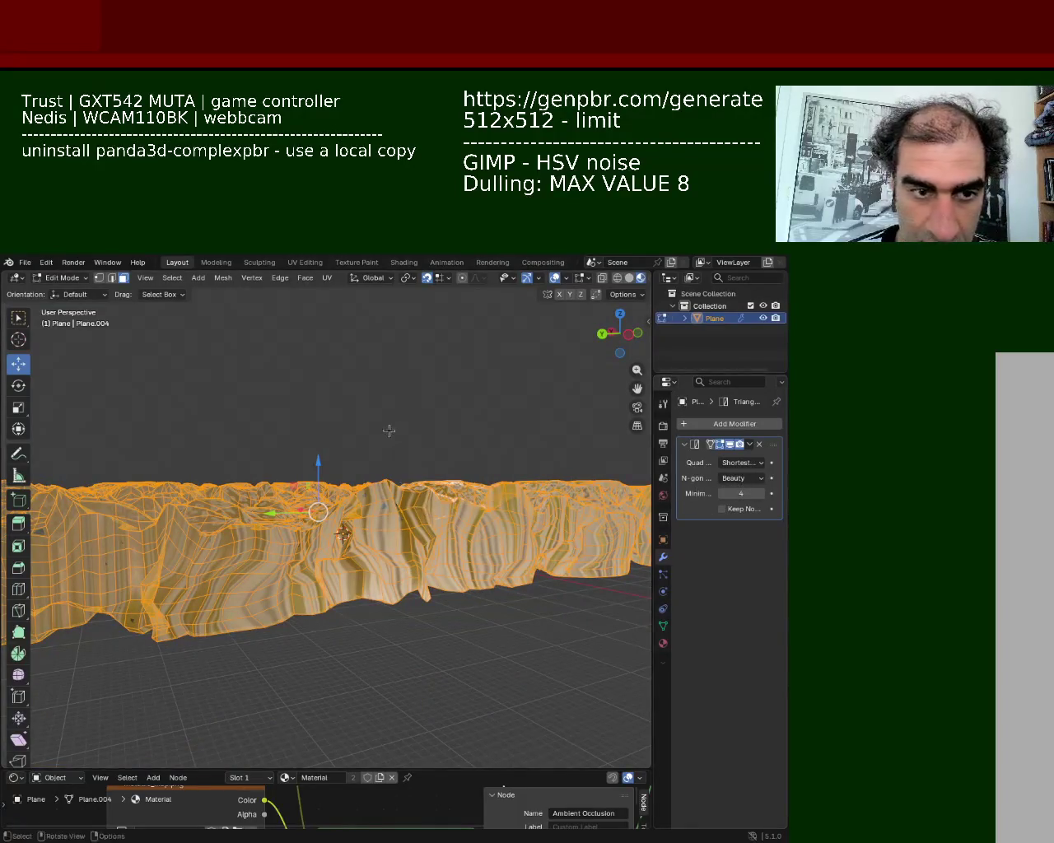
scroll(338, 466, "down", 4)
mouse_move(338, 466)
middle_mouse_down()
mouse_move(354, 502)
mouse_move(366, 606)
mouse_move(367, 592)
middle_mouse_up()
scroll(354, 503, "up", 2)
key("g")
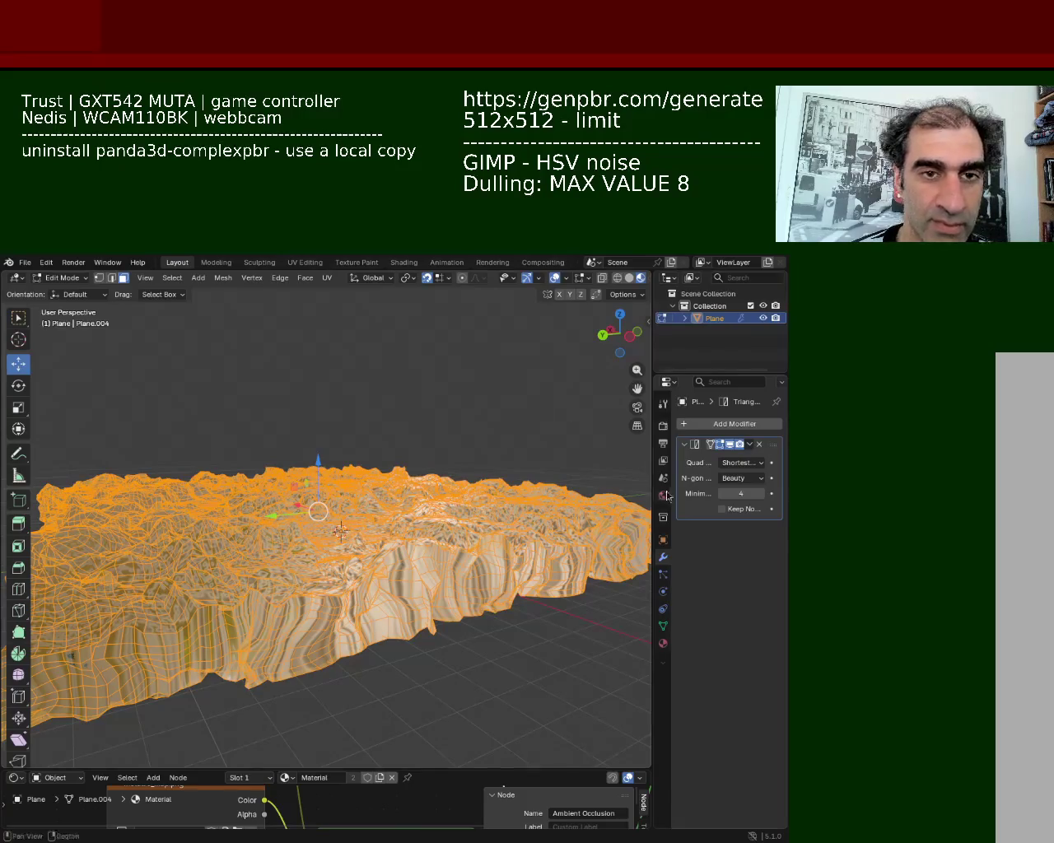
left_click(741, 462)
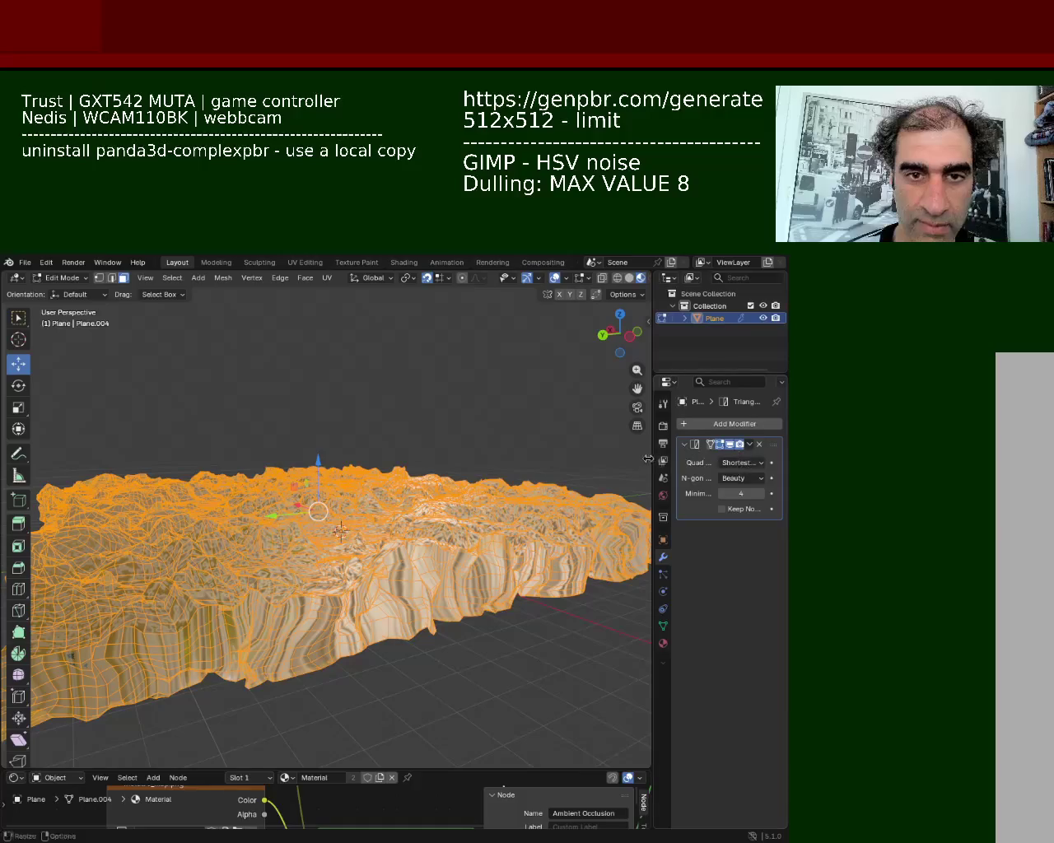
key("alt+a")
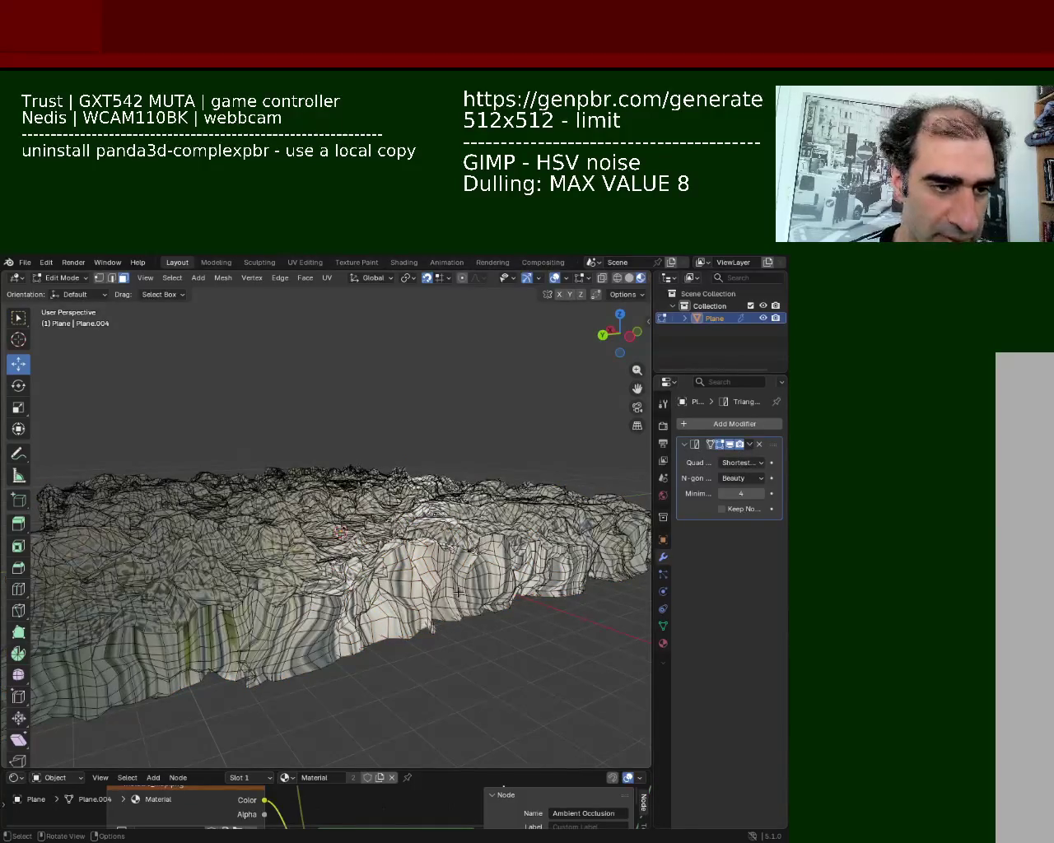
Step: Apply the Triangulate modifier in Object Mode, then select all of the triangulated mesh in Edit Mode
key("a")
left_click(749, 445)
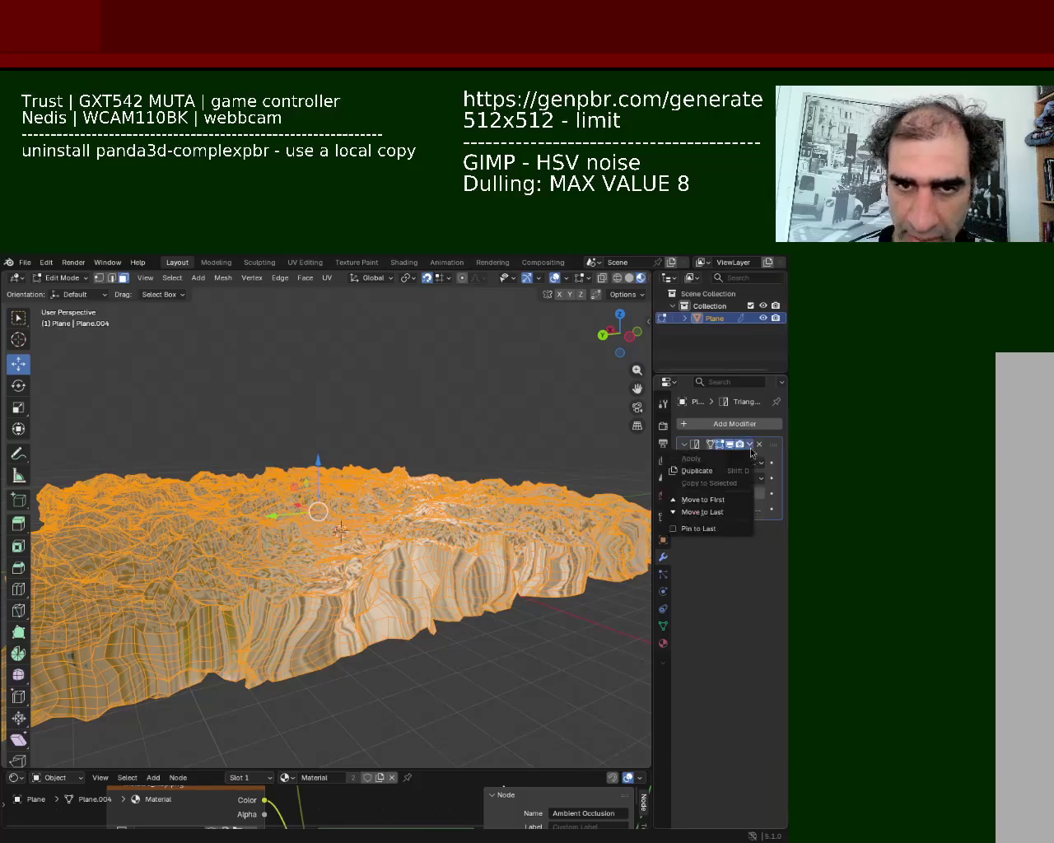
key("Tab")
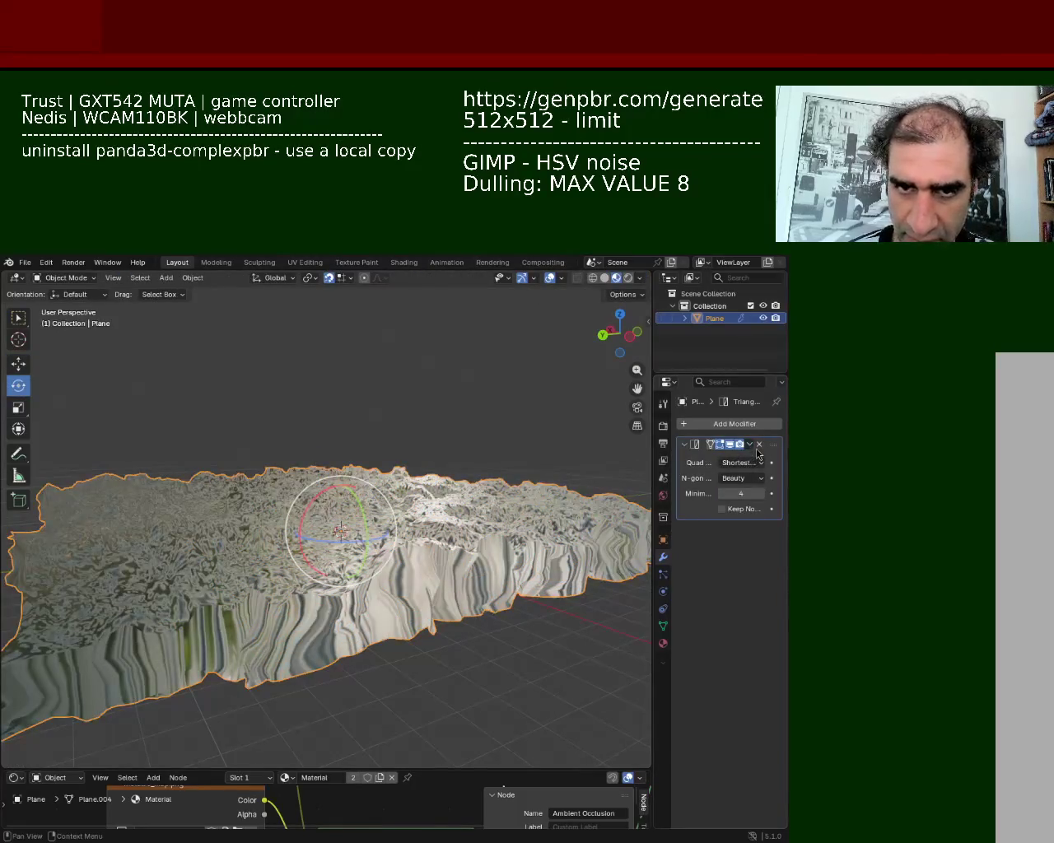
key("Tab")
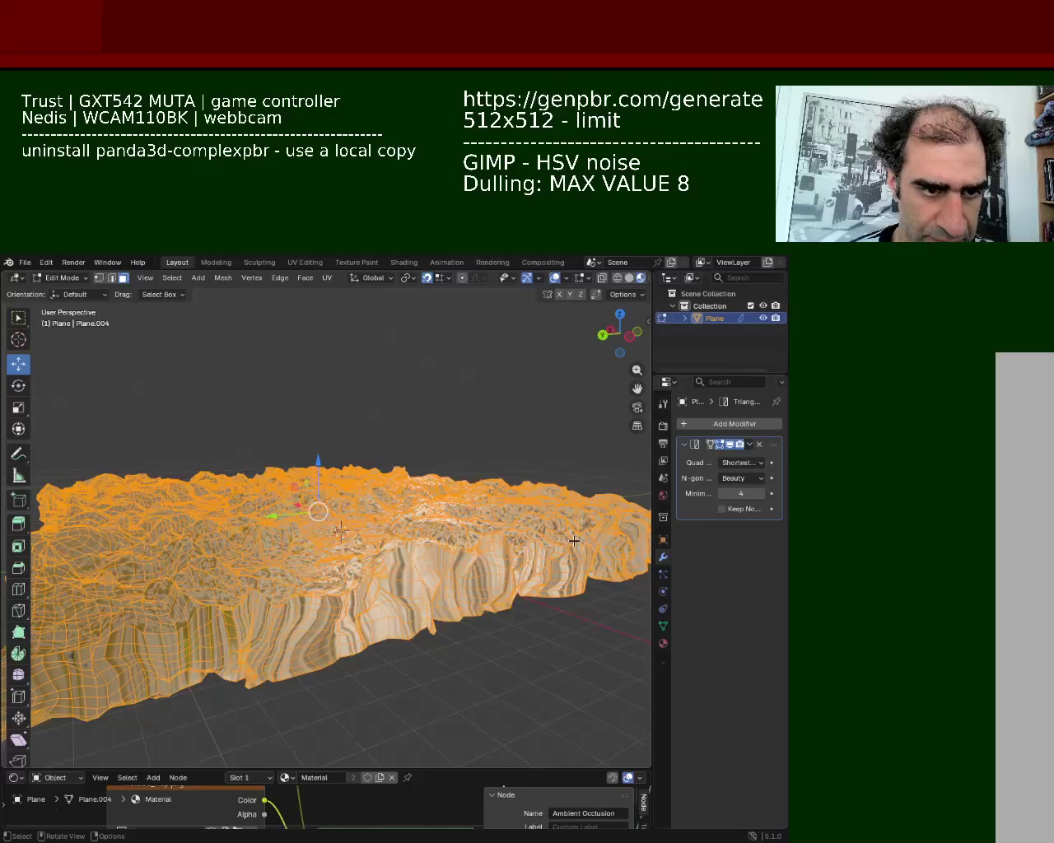
key("Tab")
left_click(750, 445)
left_click(737, 459)
key("Tab")
key("a")
middle_click_drag(433, 455, 419, 489)
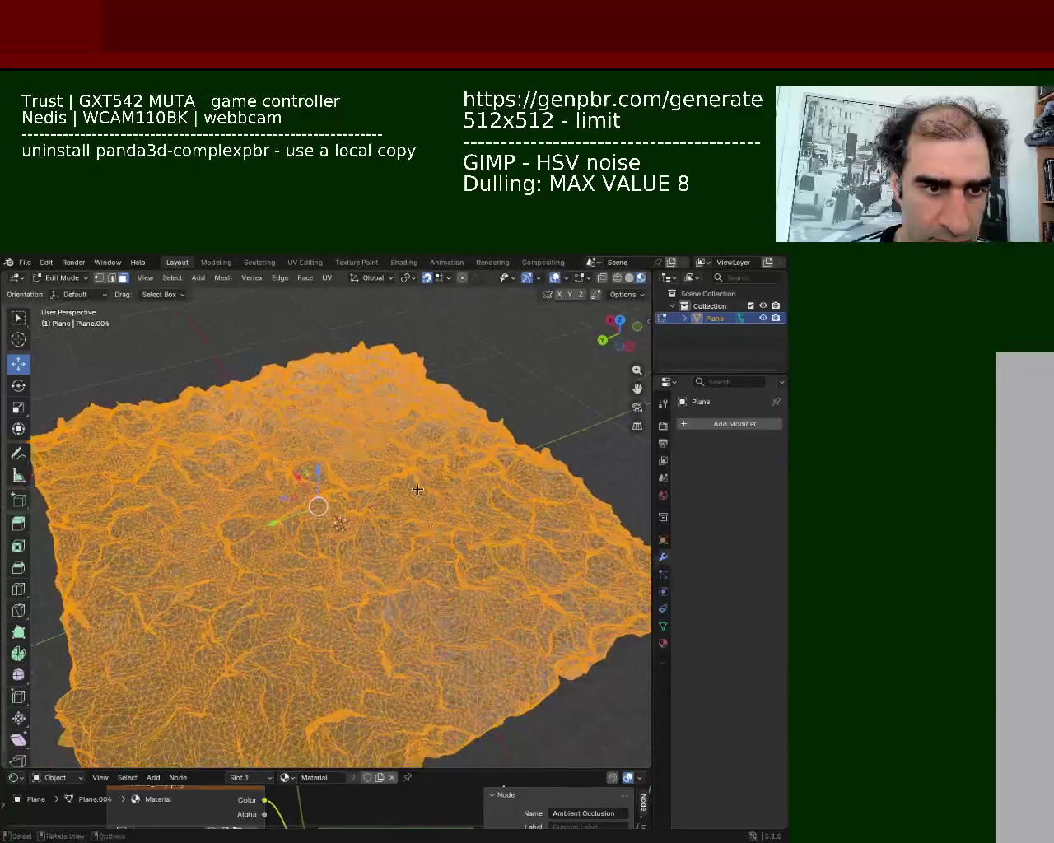
Step: Unwrap the selected terrain with Smart UV Project at a 66° angle limit
key("u")
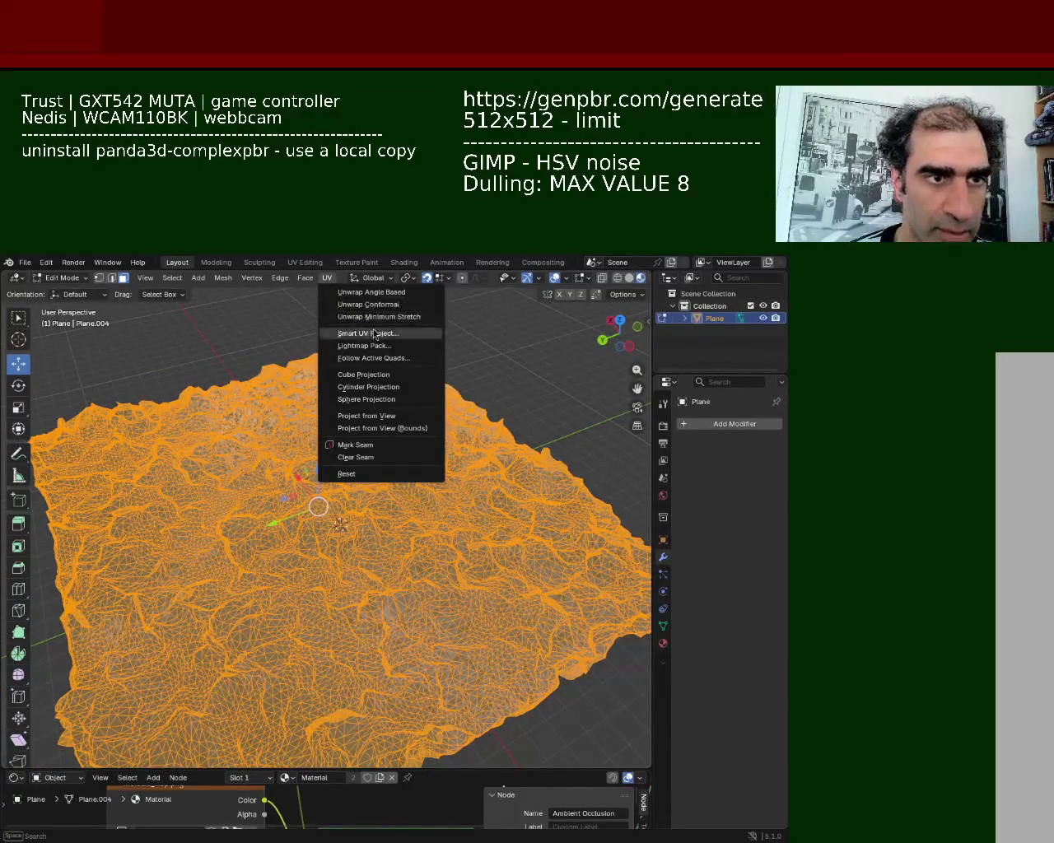
left_click(362, 332)
left_click(356, 449)
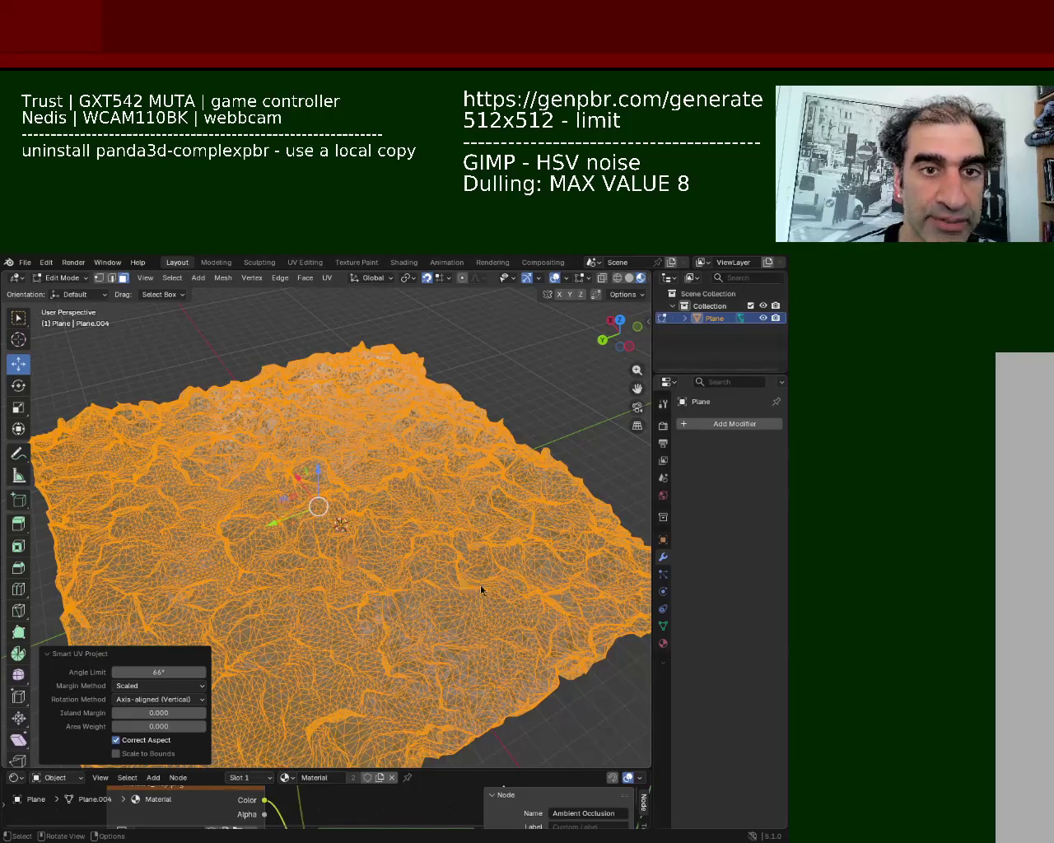
Step: Deselect the terrain to inspect its shading and make the bottom editor taller
middle_click_drag(468, 345, 420, 519)
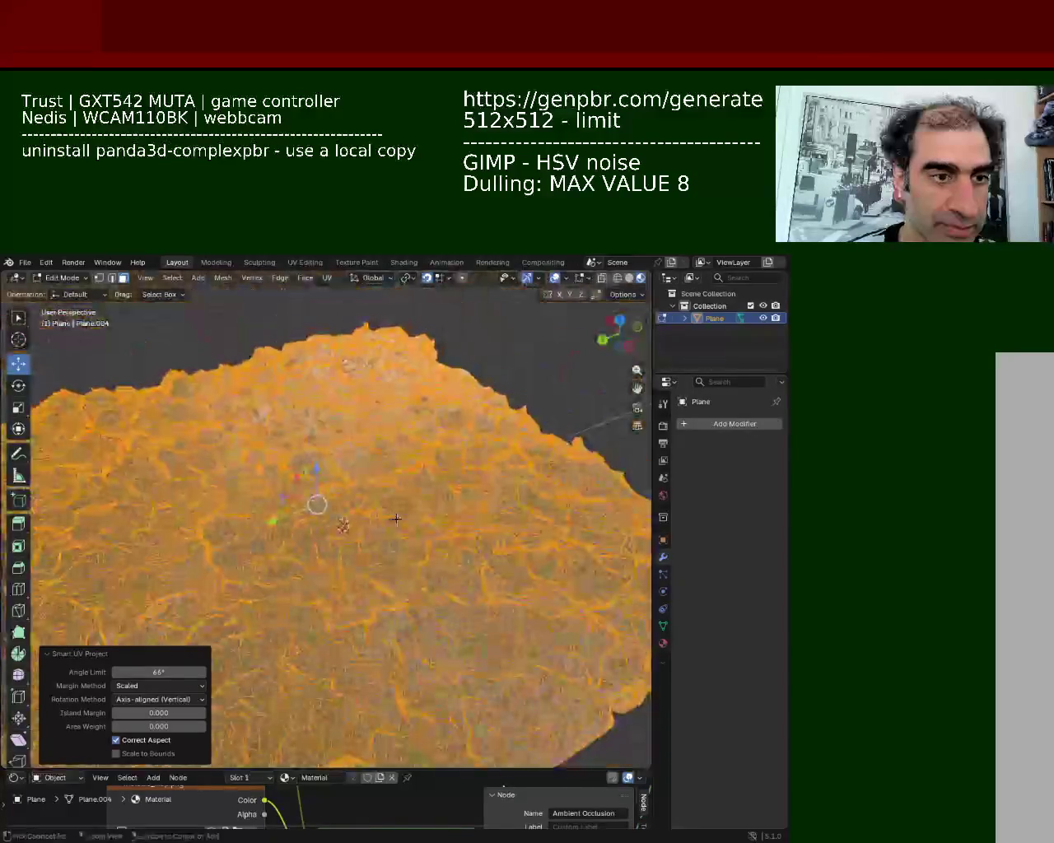
left_click(566, 691)
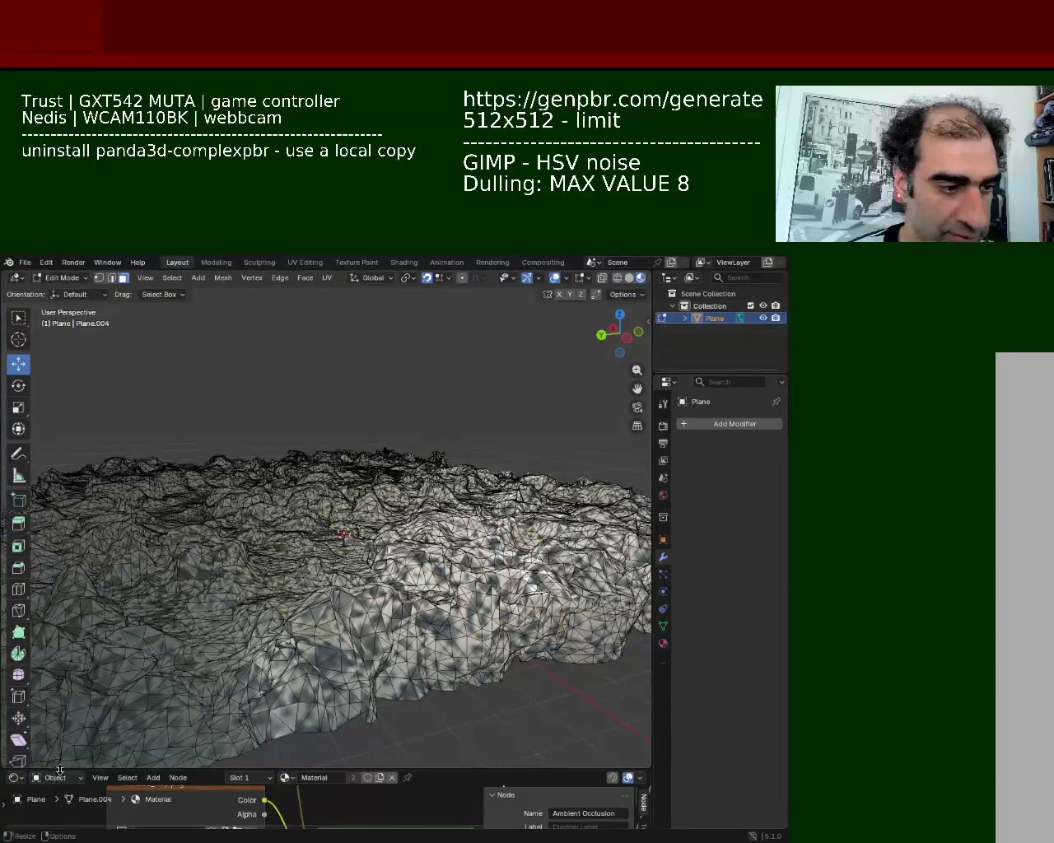
left_click_drag(71, 768, 71, 563)
left_click(15, 569)
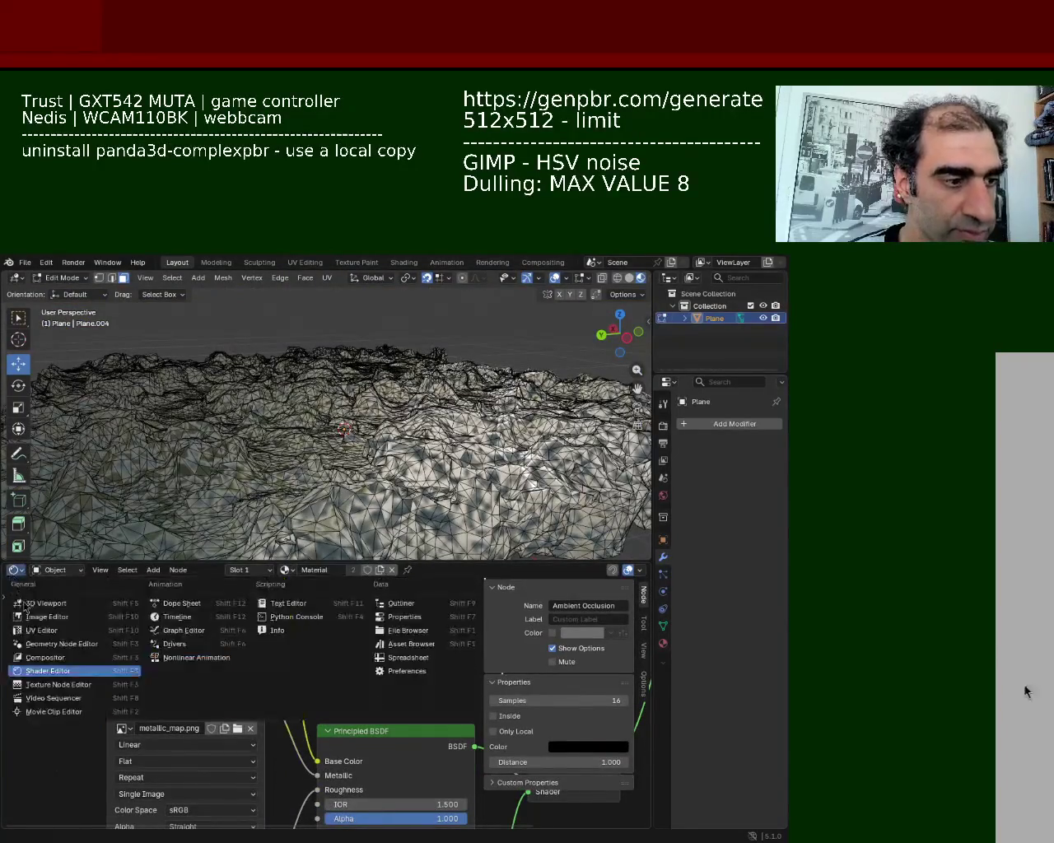
Step: Turn the bottom editor into a UV Editor and scale all terrain UVs up about 25×
left_click(100, 632)
key("a")
key("s")
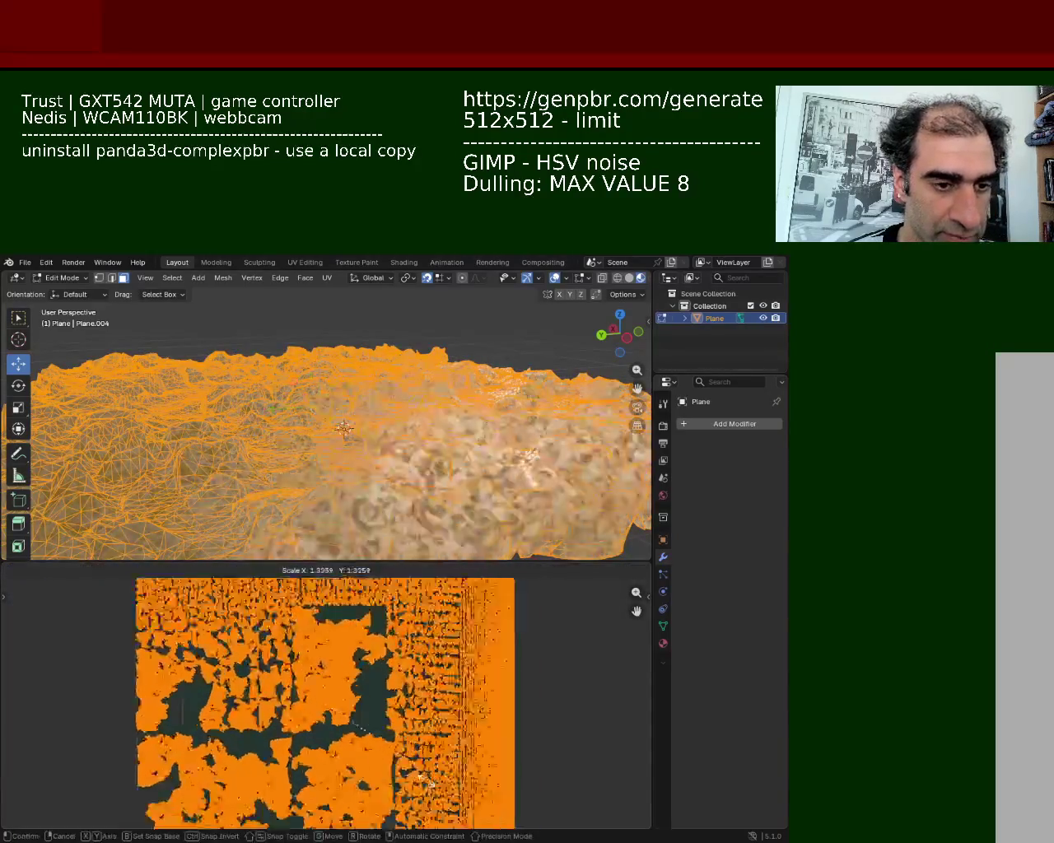
left_click(263, 641)
Step: Enlarge the 3D view and deselect everything to inspect the finely tiled texture
left_click_drag(405, 559, 405, 725)
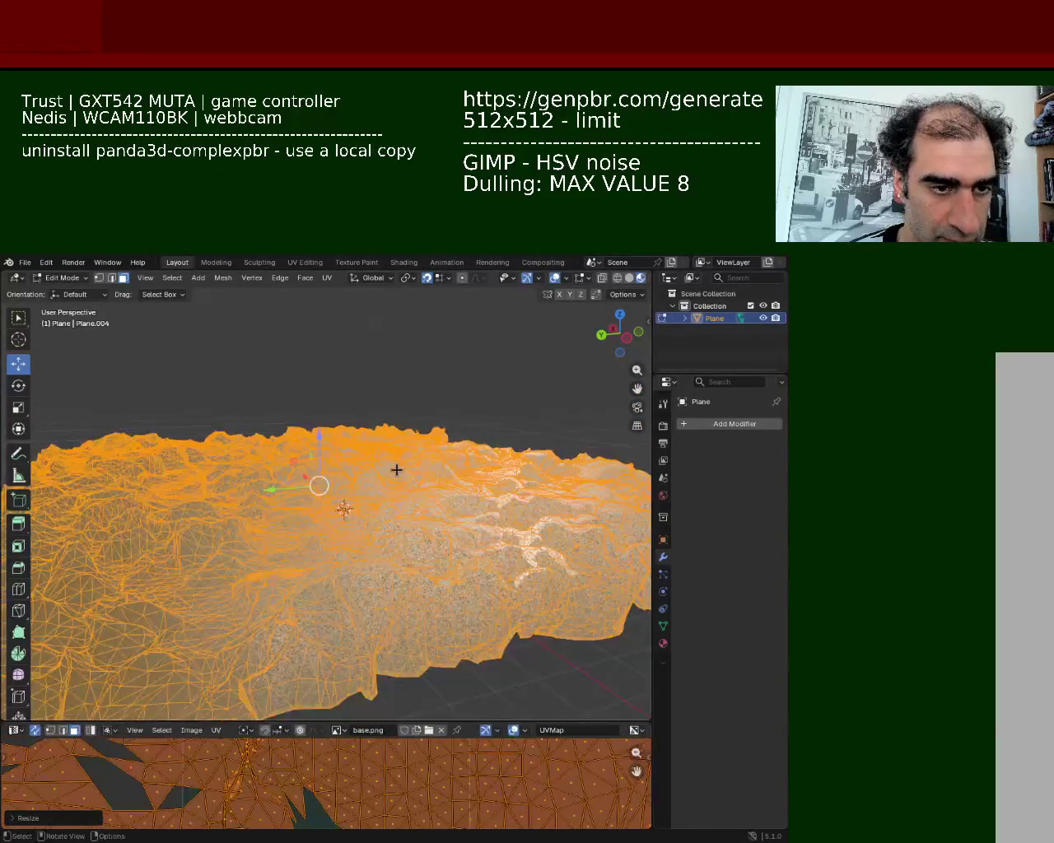
key("alt+a")
mouse_move(395, 461)
middle_mouse_down()
mouse_move(377, 543)
mouse_move(549, 369)
middle_mouse_up()
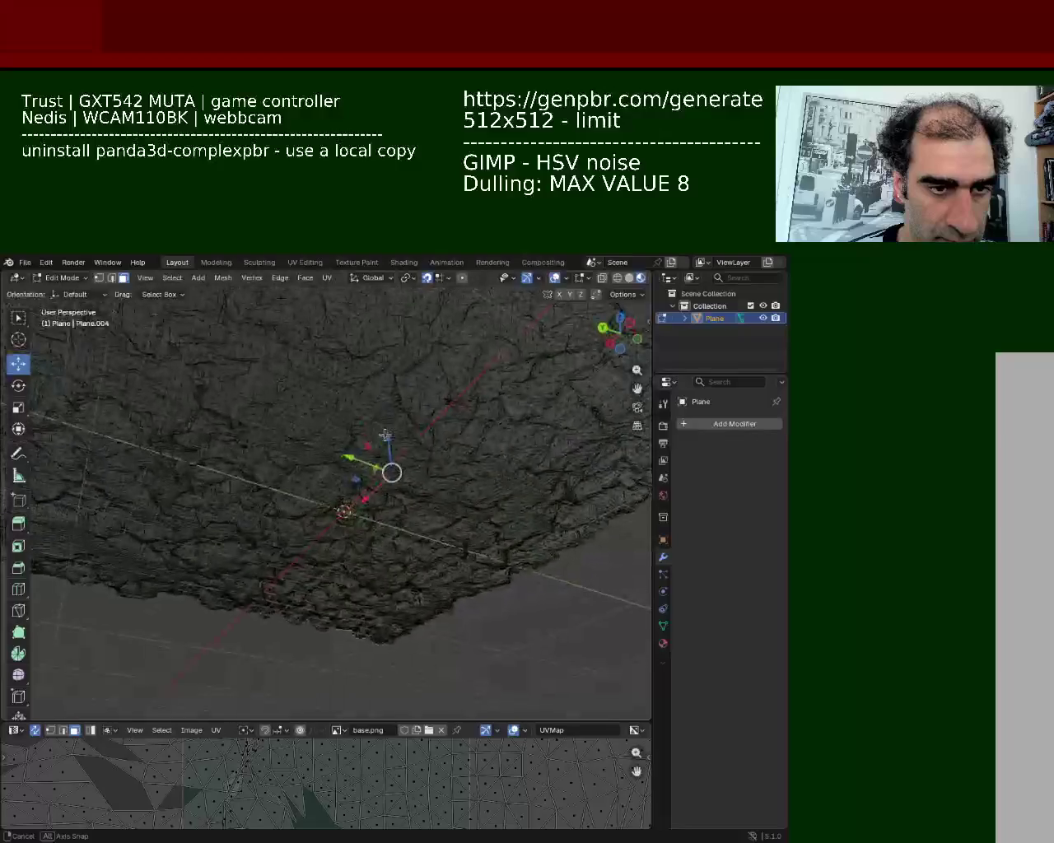
middle_click_drag(479, 451, 341, 488)
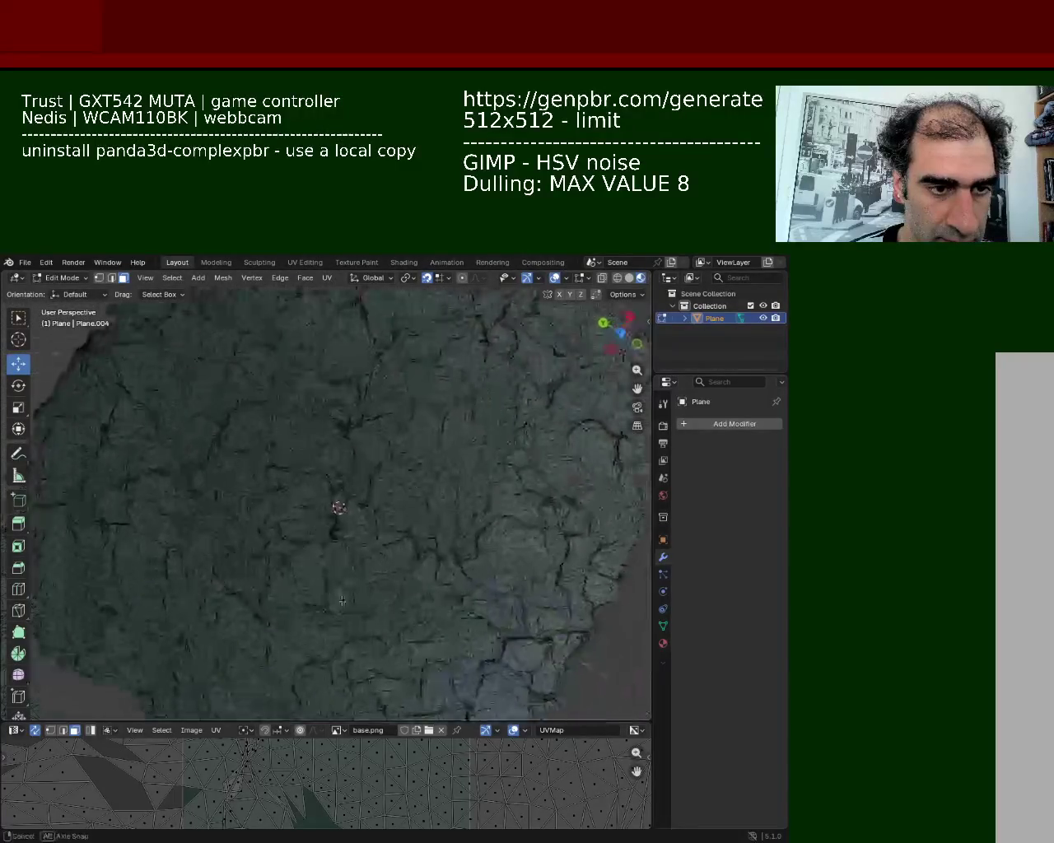
mouse_move(419, 483)
middle_mouse_down()
mouse_move(475, 481)
mouse_move(383, 507)
mouse_move(335, 559)
mouse_move(475, 463)
mouse_move(426, 440)
mouse_move(440, 493)
mouse_move(354, 459)
mouse_move(389, 522)
mouse_move(484, 568)
middle_mouse_up()
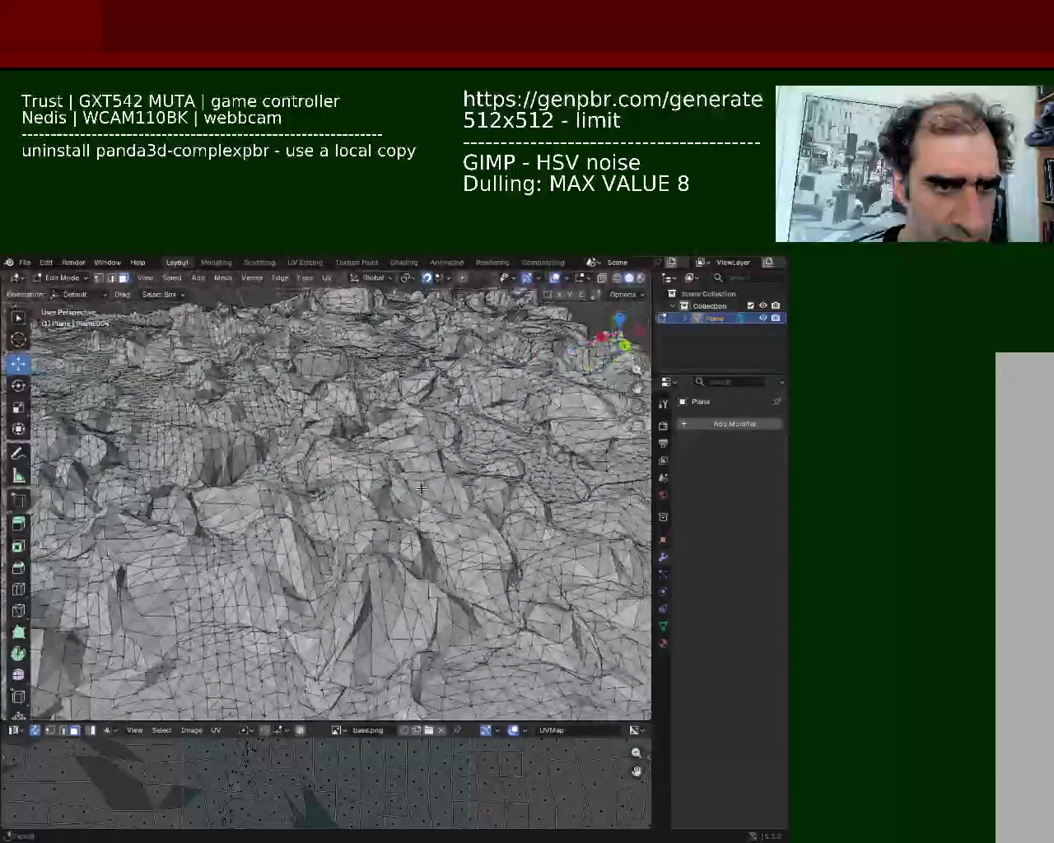
mouse_move(485, 568)
middle_mouse_down()
mouse_move(481, 498)
mouse_move(352, 414)
middle_mouse_up()
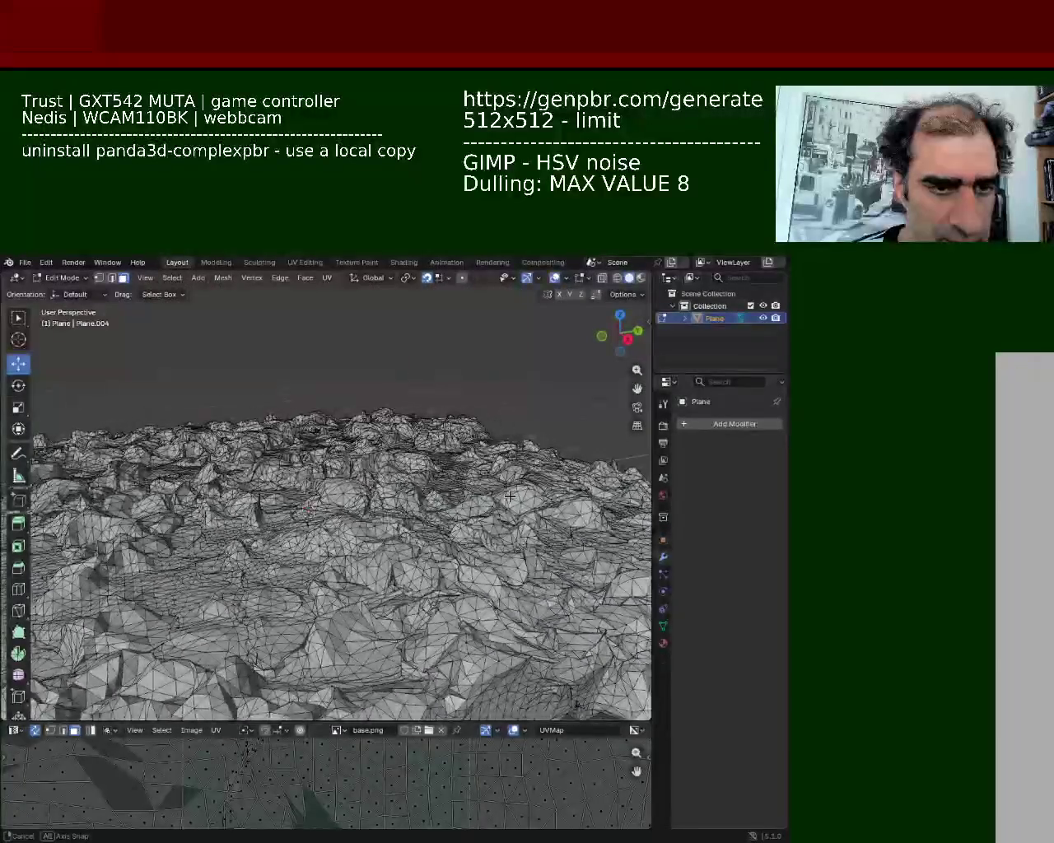
Step: Save the terrain as ground_1.blend, look in the File menu for export, and return to Object Mode
key("ctrl+s")
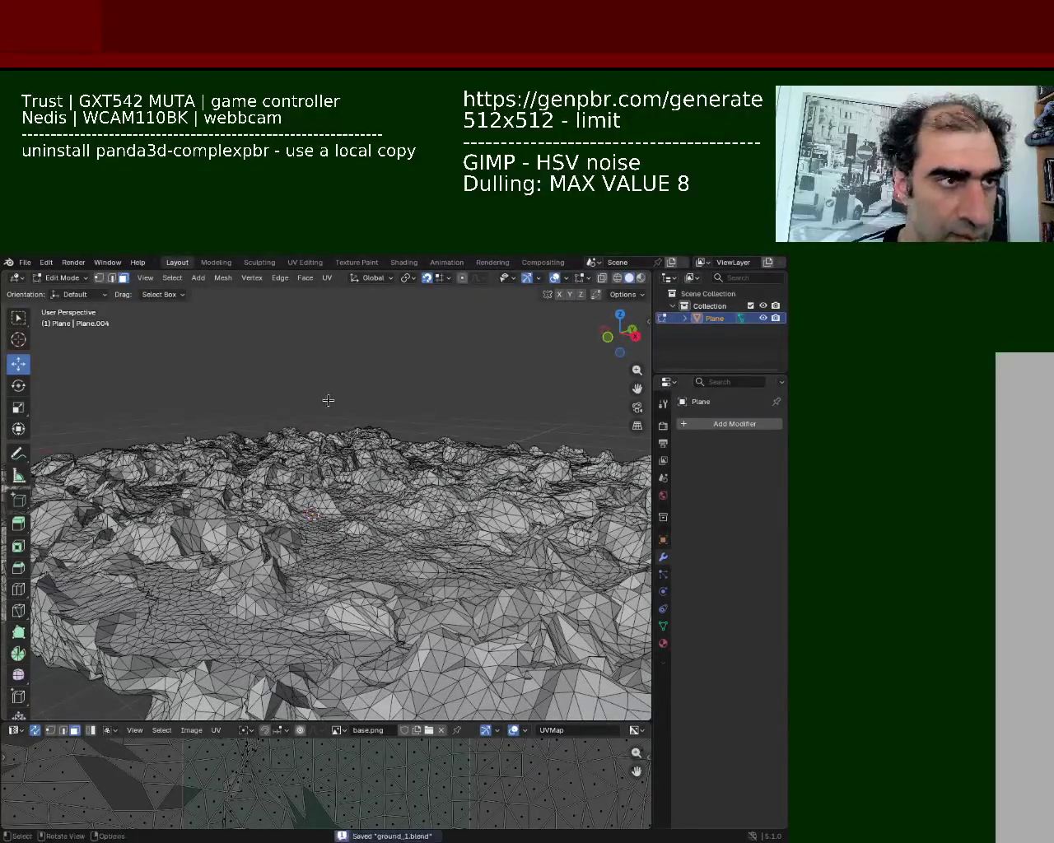
left_click(24, 261)
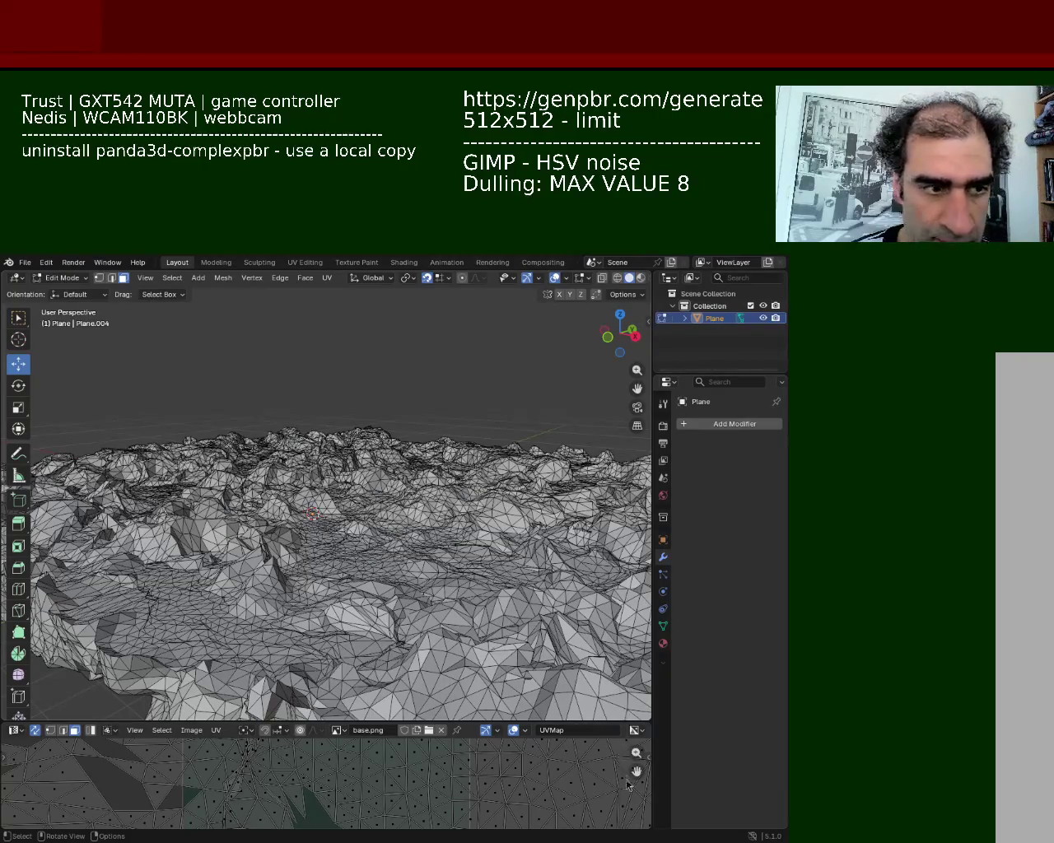
key("Tab")
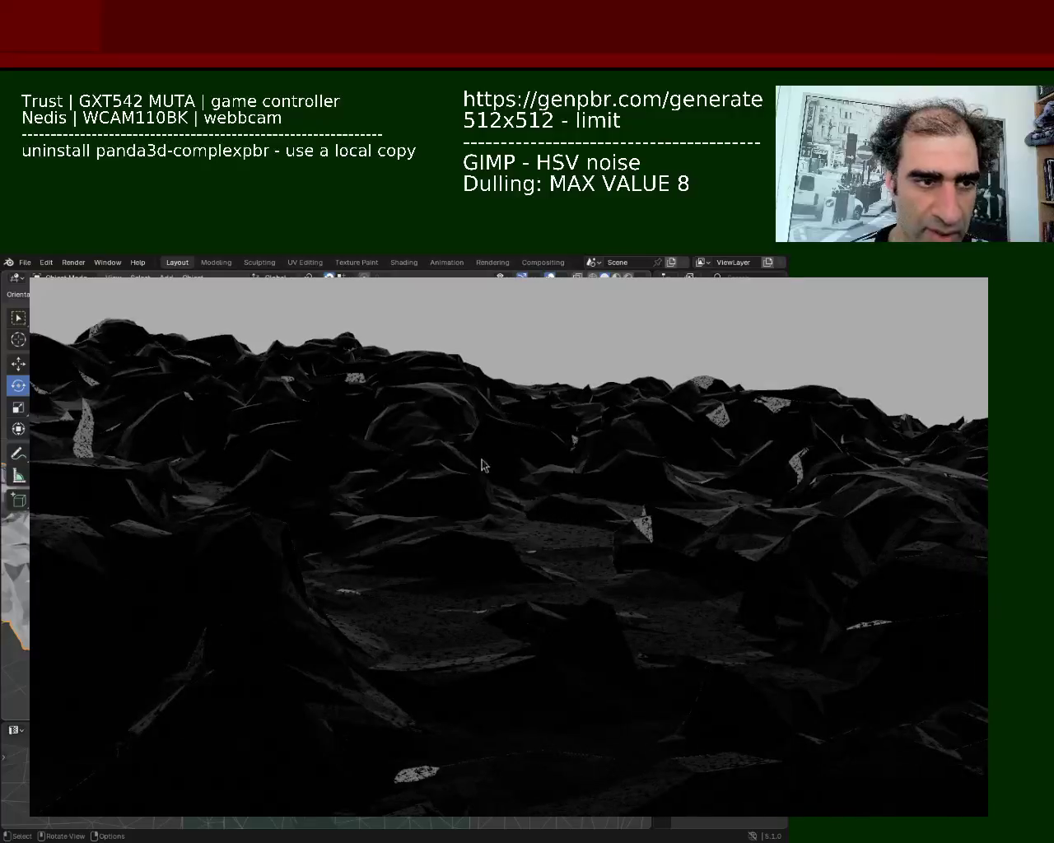
Step: Move the Panda3D terrain window toward bottom-left and stretch it to full screen width
left_click_drag(732, 412, 557, 538, "alt")
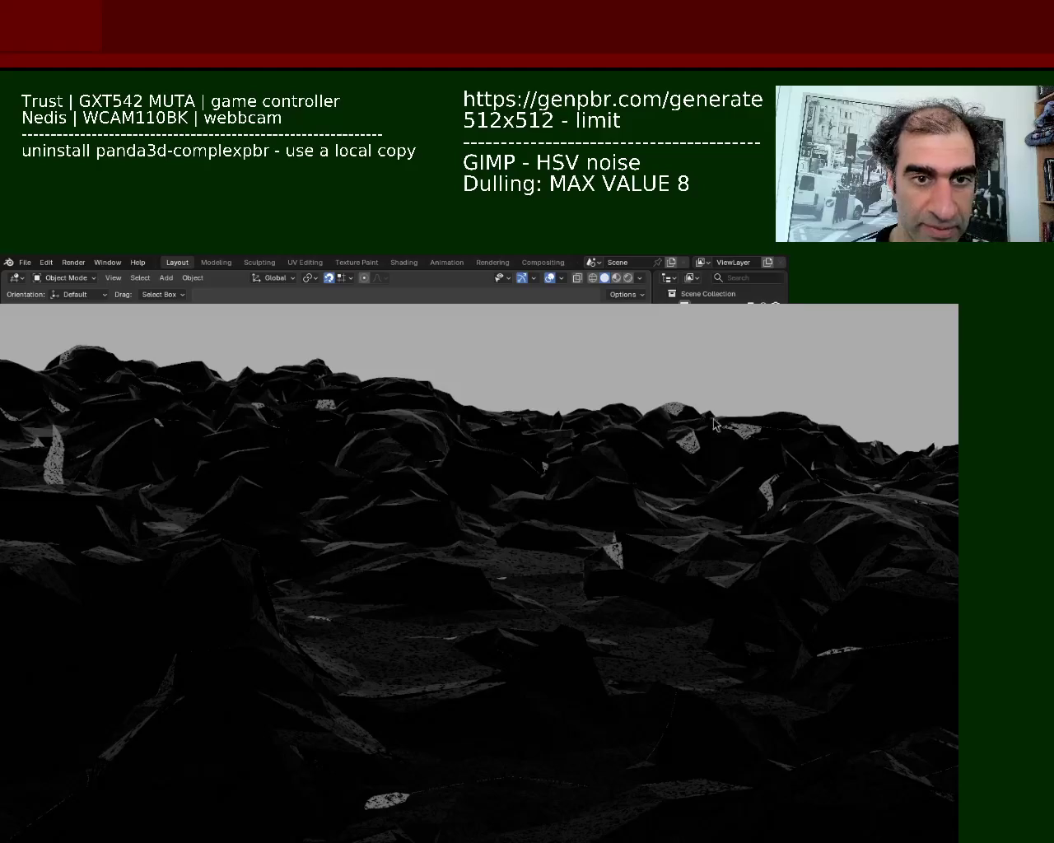
right_click_drag(710, 405, 832, 316, "alt")
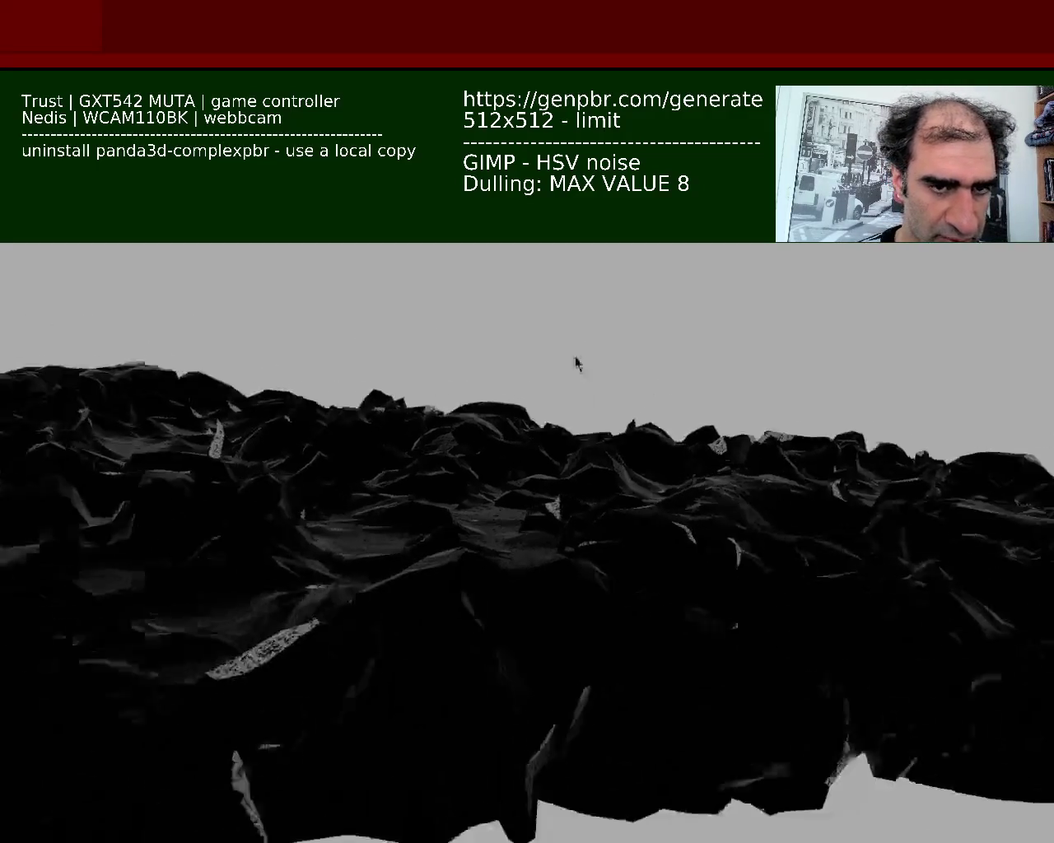
mouse_move(687, 342)
left_mouse_down()
mouse_move(710, 454)
mouse_move(630, 380)
mouse_move(456, 327)
mouse_move(665, 471)
mouse_move(677, 530)
mouse_move(866, 634)
mouse_move(669, 518)
mouse_move(660, 543)
left_mouse_up()
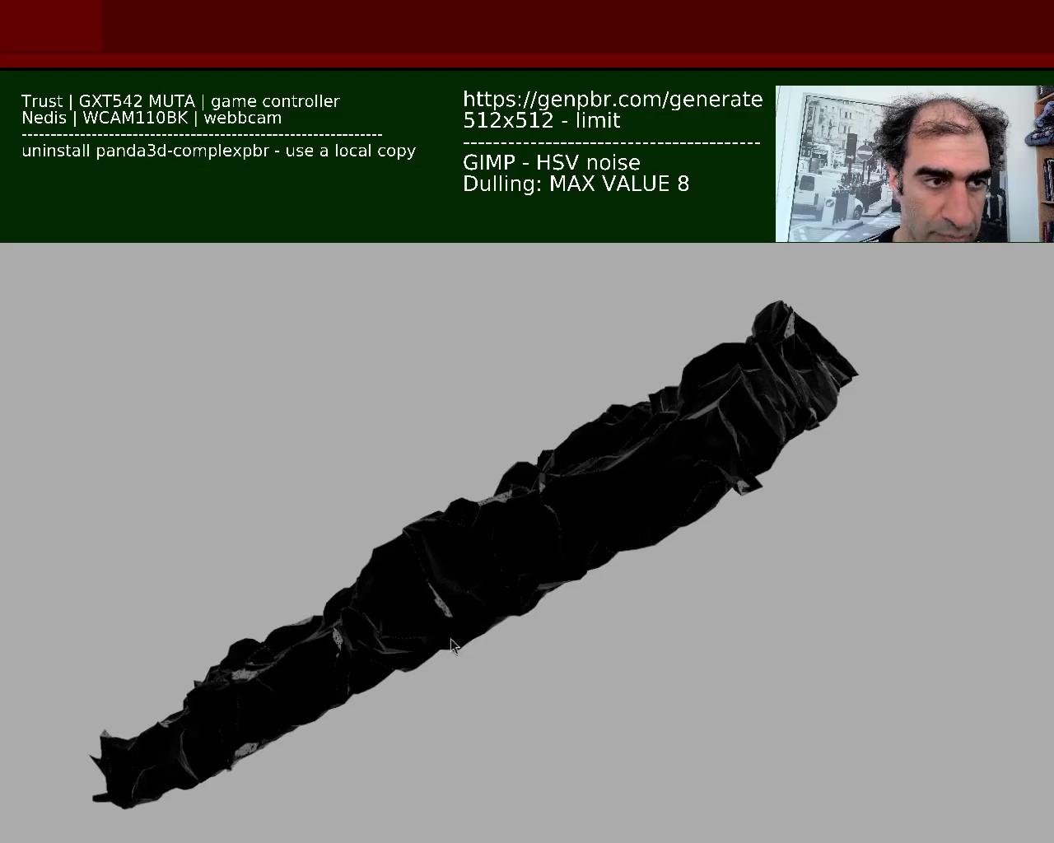
Step: Close the Panda3D terrain viewer with Escape
key("Escape")
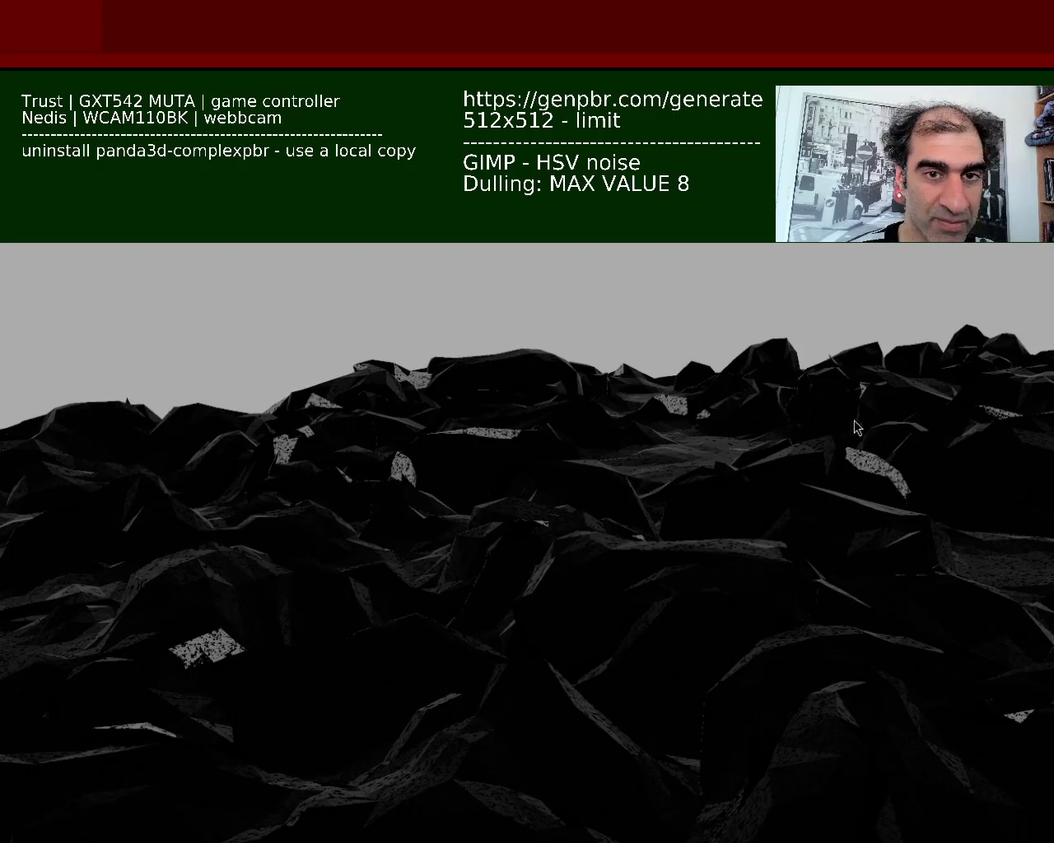
Step: Relaunch the terrain viewer in a larger window and move the camera among the rocks toward the sky
key("Escape")
key("F12")
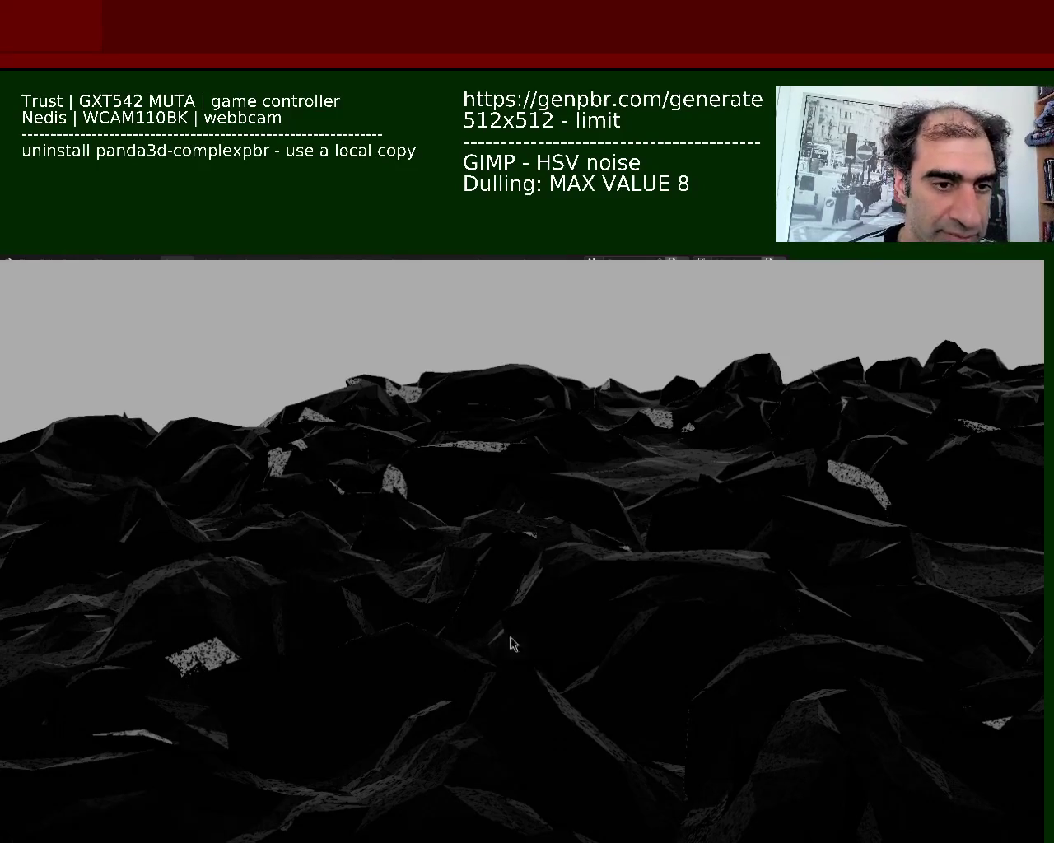
mouse_move(511, 640)
left_mouse_down()
mouse_move(393, 530)
mouse_move(327, 546)
mouse_move(376, 440)
left_mouse_up()
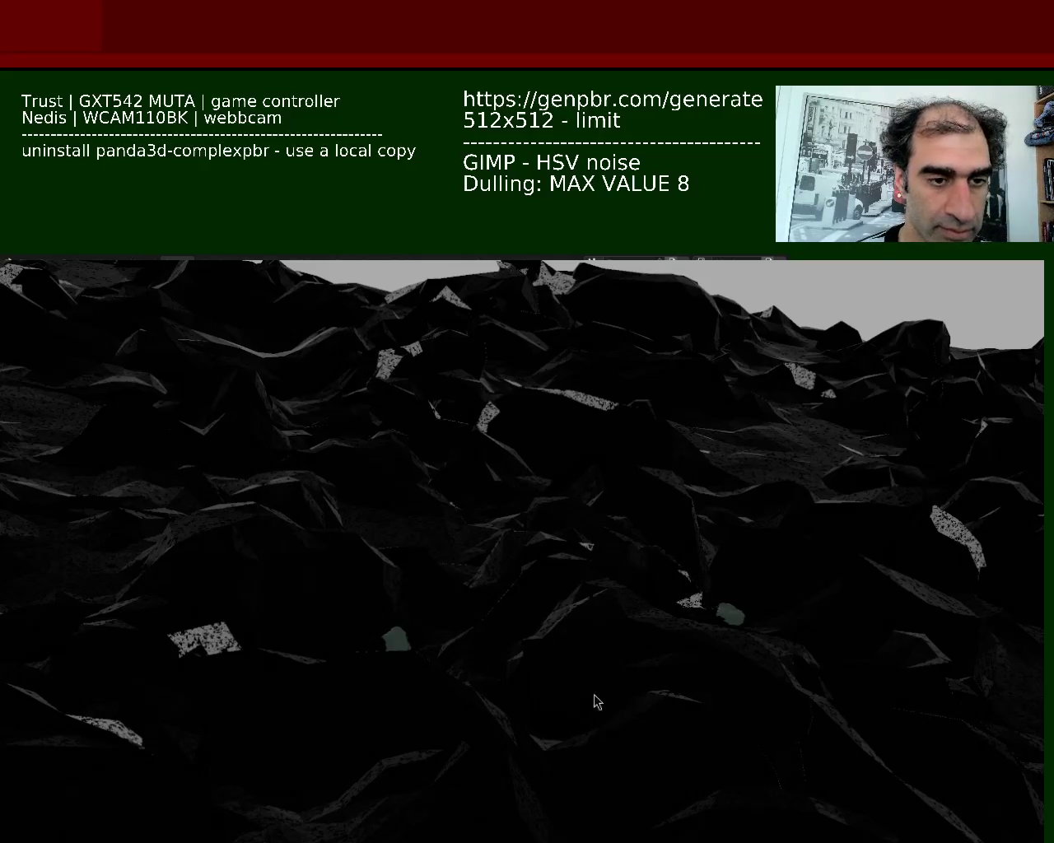
mouse_move(640, 721)
left_mouse_down()
mouse_move(634, 453)
mouse_move(625, 688)
mouse_move(532, 634)
mouse_move(522, 606)
mouse_move(565, 636)
mouse_move(453, 696)
mouse_move(466, 617)
mouse_move(527, 568)
mouse_move(505, 587)
mouse_move(501, 572)
mouse_move(403, 669)
mouse_move(421, 689)
mouse_move(477, 706)
mouse_move(494, 696)
mouse_move(441, 707)
mouse_move(473, 746)
mouse_move(505, 718)
mouse_move(485, 720)
mouse_move(475, 706)
left_mouse_up()
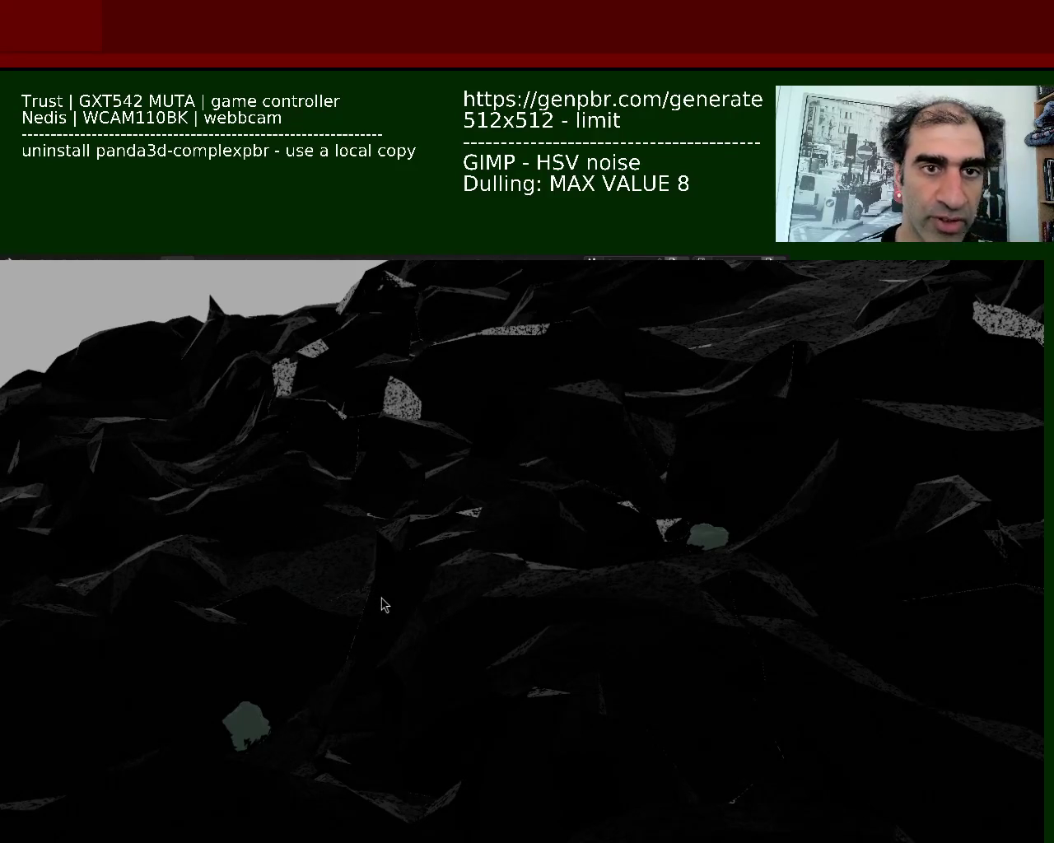
Step: Move the game window higher, widen it to full width, and swing the camera over the rocks
mouse_move(781, 506)
left_mouse_down("alt")
mouse_move(598, 376)
mouse_move(600, 211)
mouse_move(604, 288)
left_mouse_up("alt")
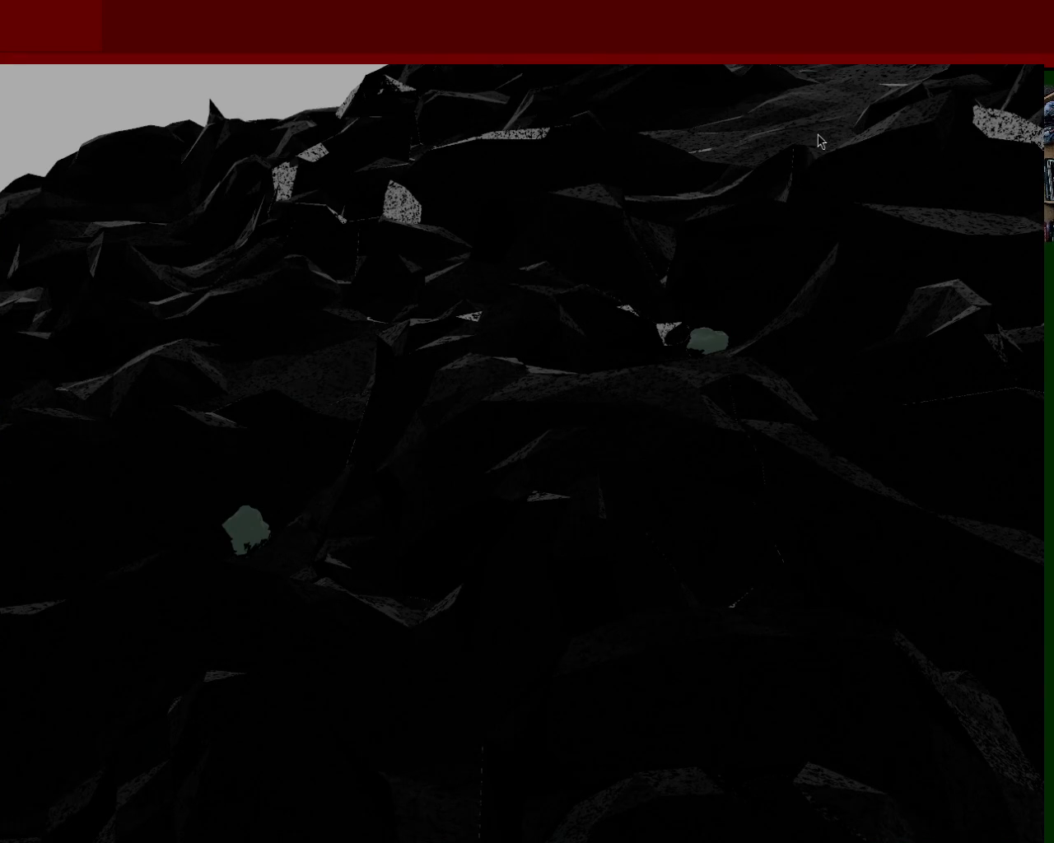
right_click_drag(825, 129, 835, 129, "alt")
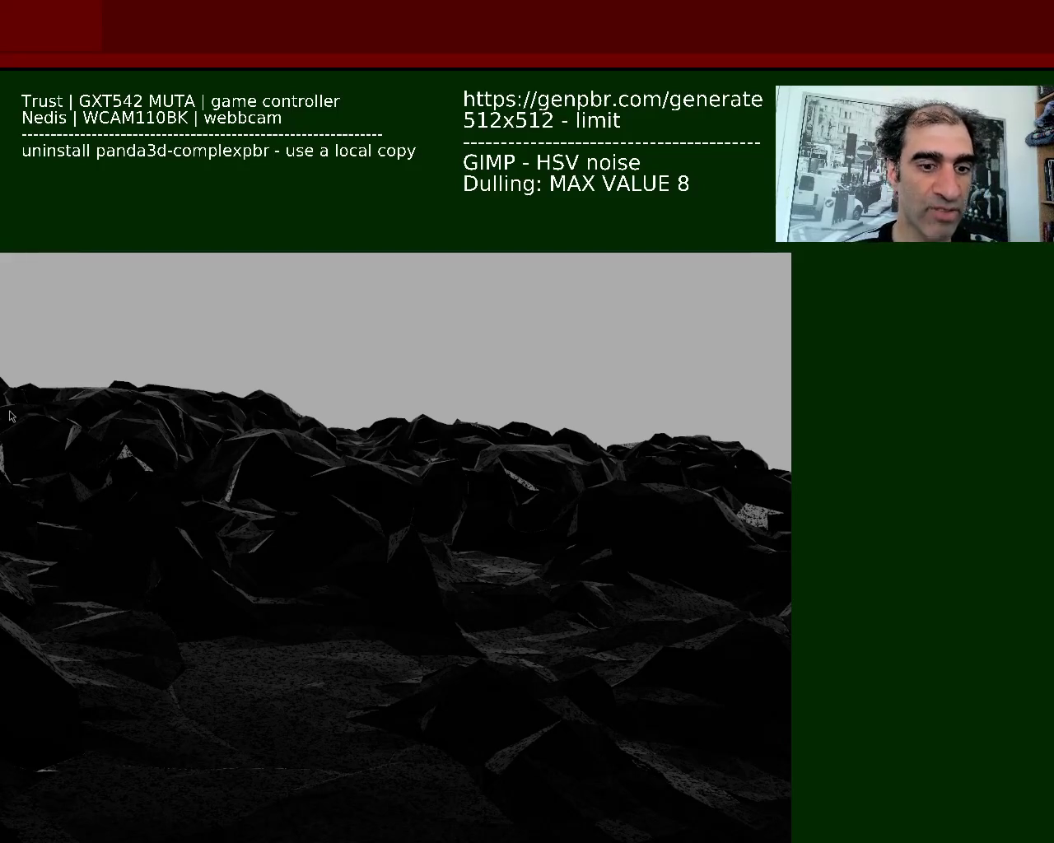
left_click_drag(395, 553, 414, 552)
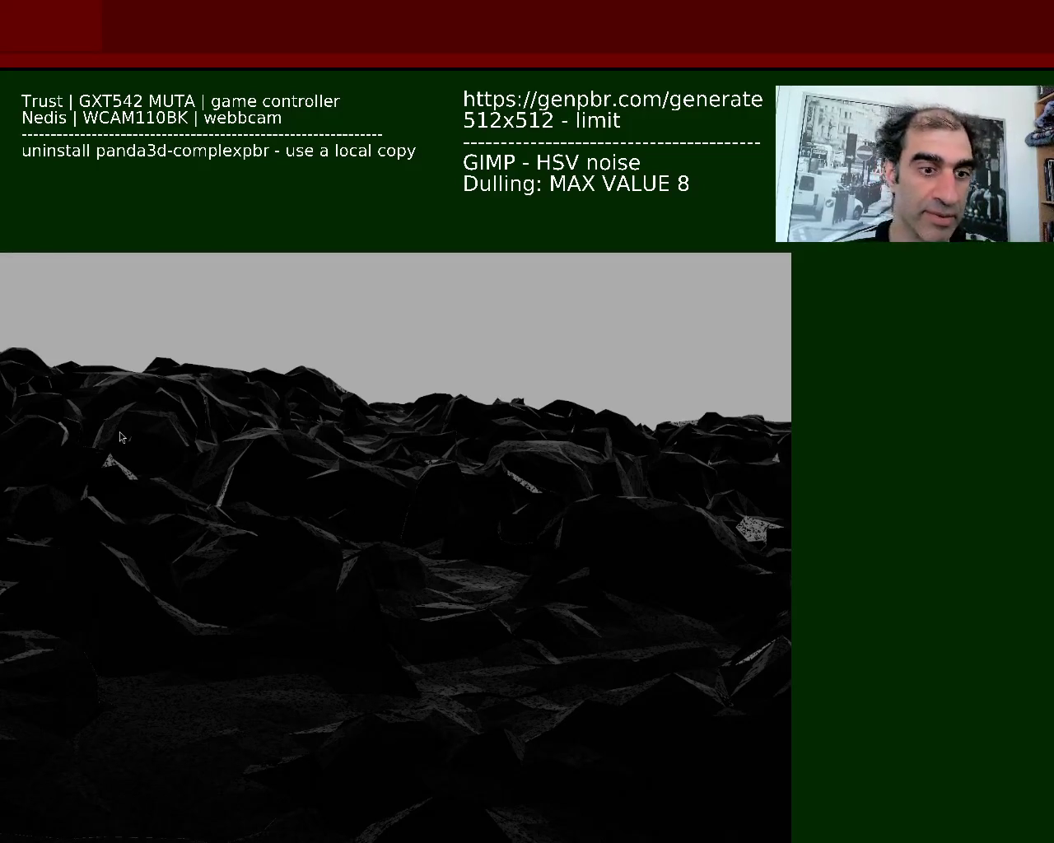
Step: Orbit the camera to a new viewpoint across the rocky terrain toward the grey horizon
mouse_move(405, 592)
left_mouse_down()
mouse_move(408, 466)
mouse_move(456, 578)
left_mouse_up()
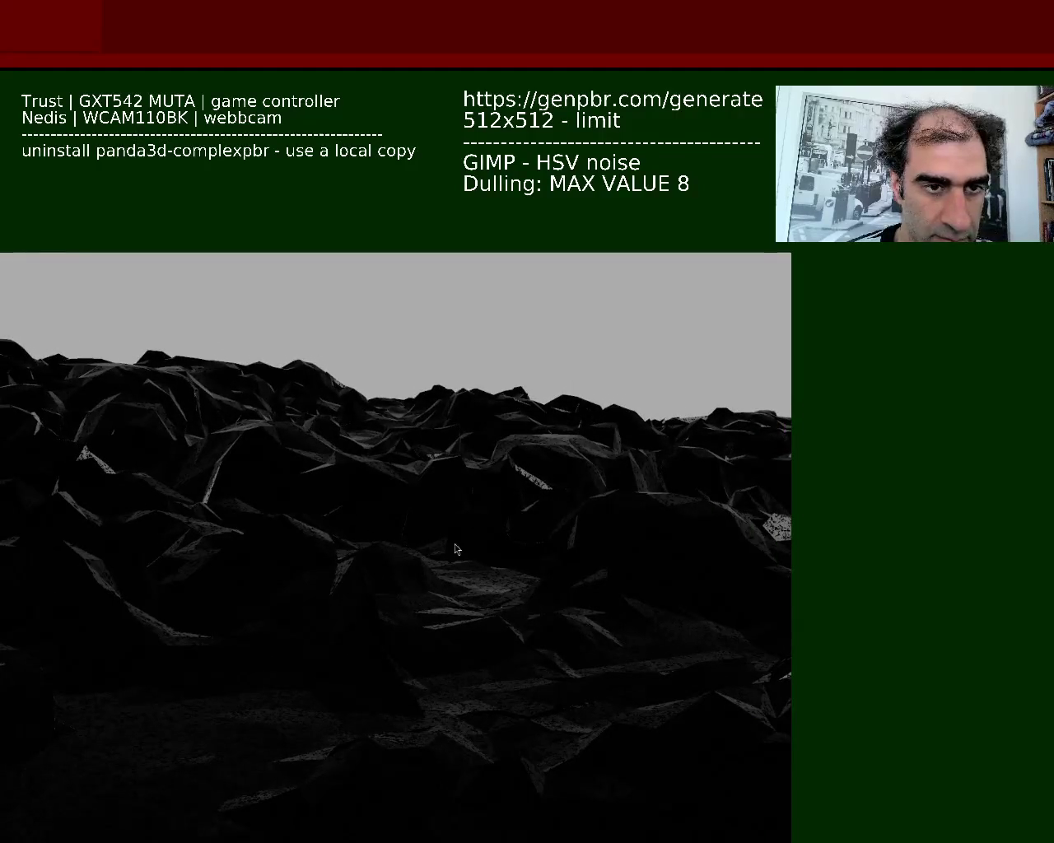
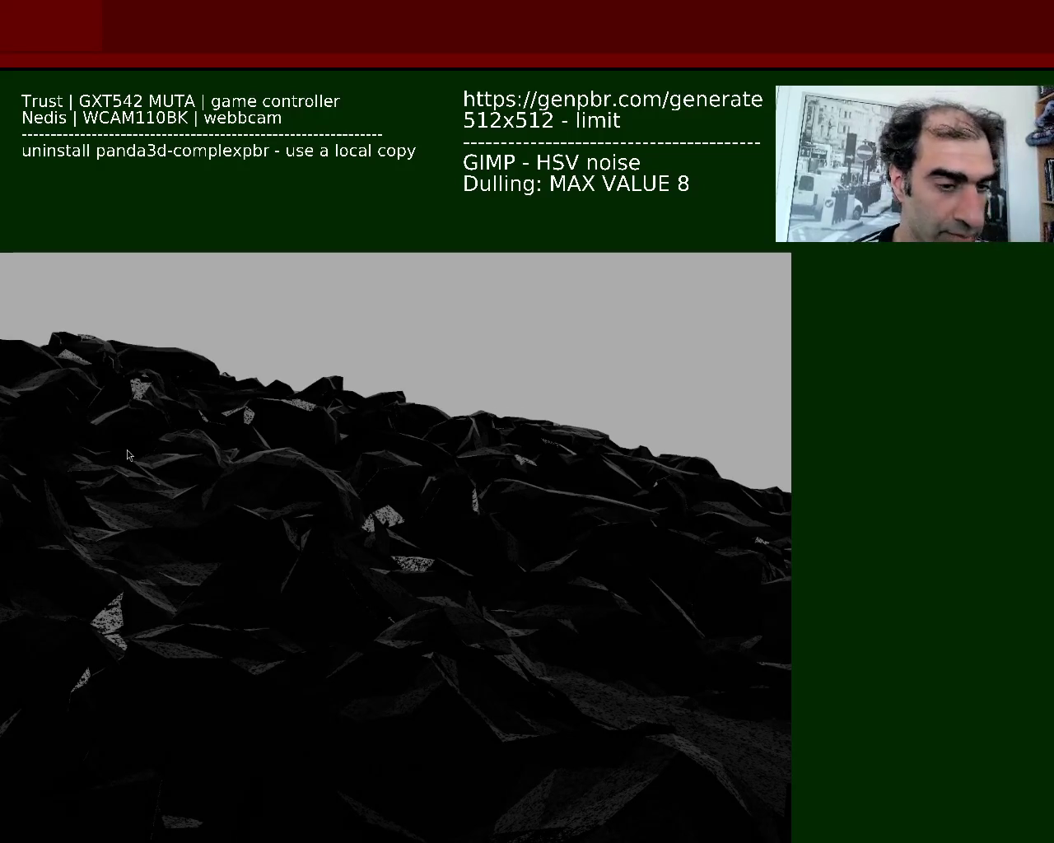
Step: Orbit around the rocky terrain preview to inspect it, then return to Blender
middle_click_drag(510, 615, 280, 512)
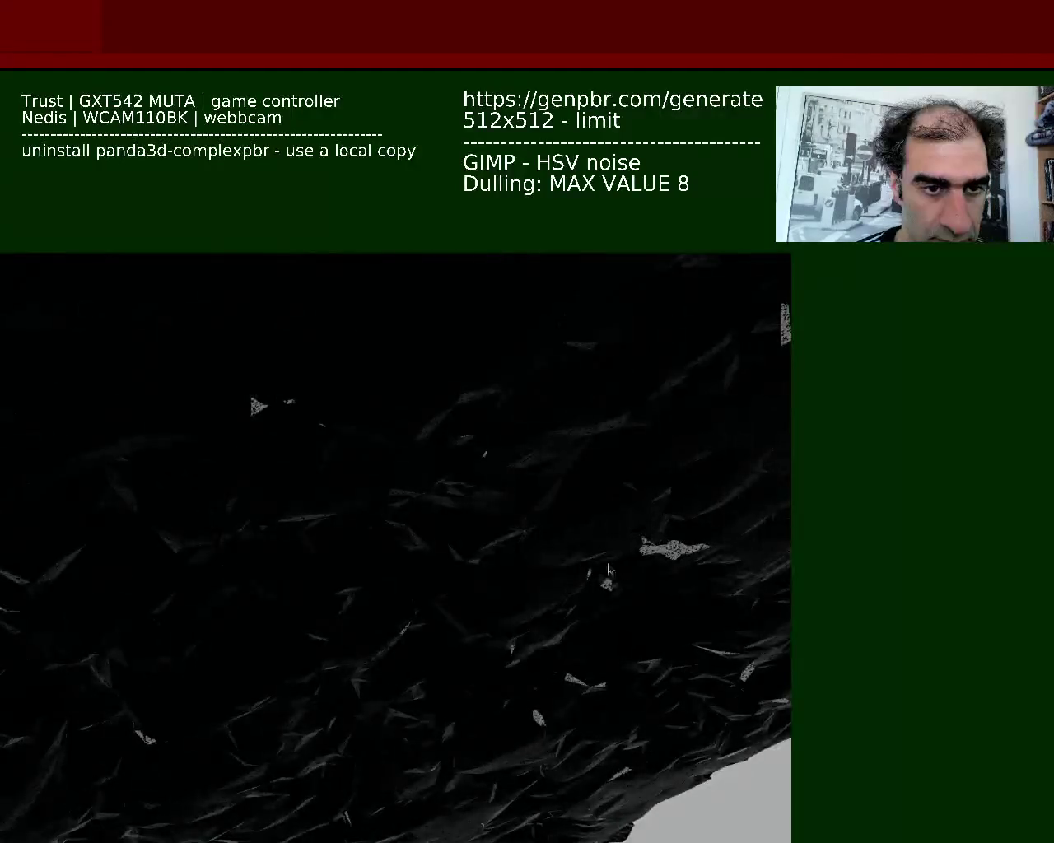
mouse_move(280, 512)
middle_mouse_down()
mouse_move(429, 558)
mouse_move(473, 615)
mouse_move(414, 584)
mouse_move(545, 623)
mouse_move(609, 621)
mouse_move(527, 609)
mouse_move(567, 606)
mouse_move(640, 637)
mouse_move(518, 705)
mouse_move(443, 414)
mouse_move(584, 617)
mouse_move(451, 627)
mouse_move(496, 614)
mouse_move(473, 631)
mouse_move(207, 446)
middle_mouse_up()
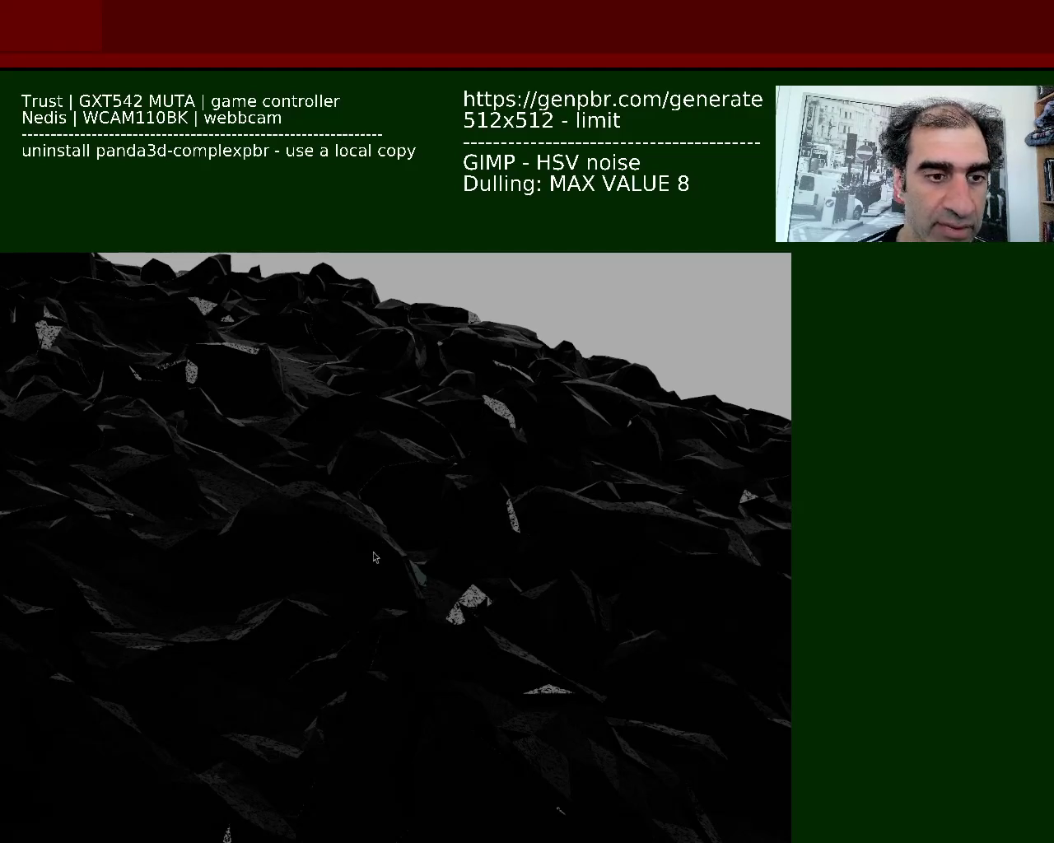
mouse_move(395, 516)
middle_mouse_down()
mouse_move(359, 424)
mouse_move(406, 512)
mouse_move(381, 543)
middle_mouse_up()
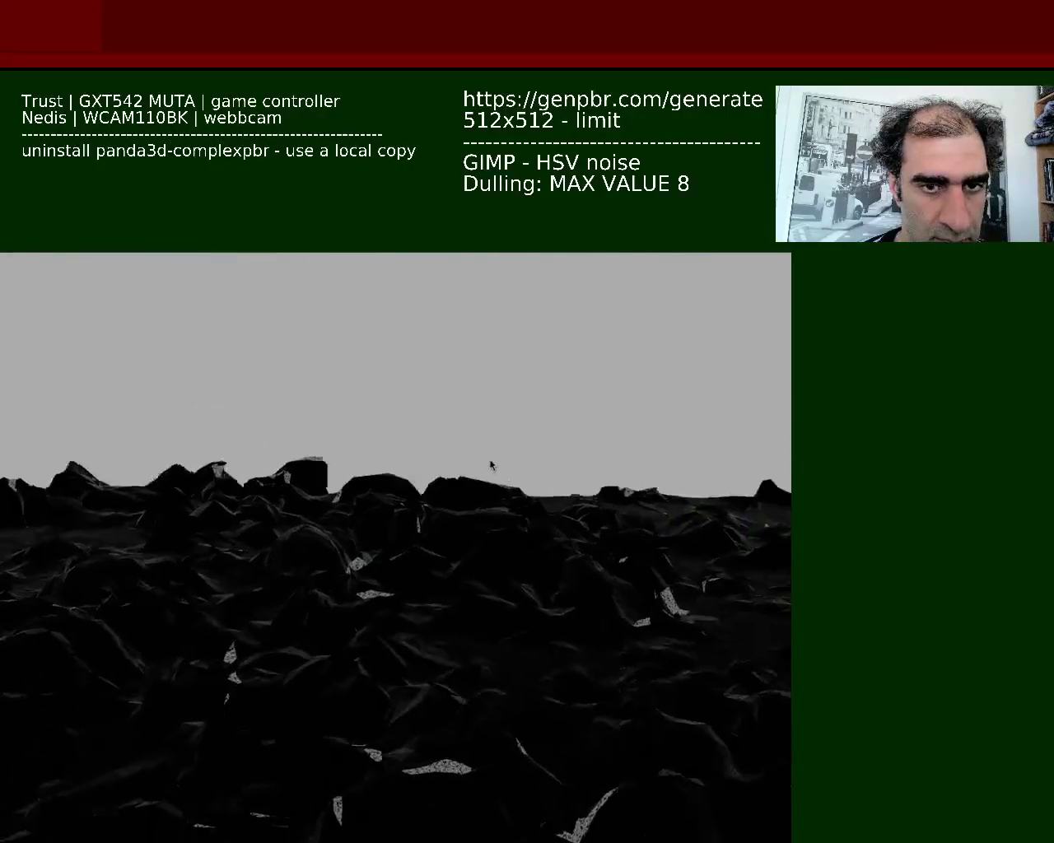
mouse_move(381, 543)
middle_mouse_down()
mouse_move(462, 572)
mouse_move(419, 561)
mouse_move(405, 501)
middle_mouse_up()
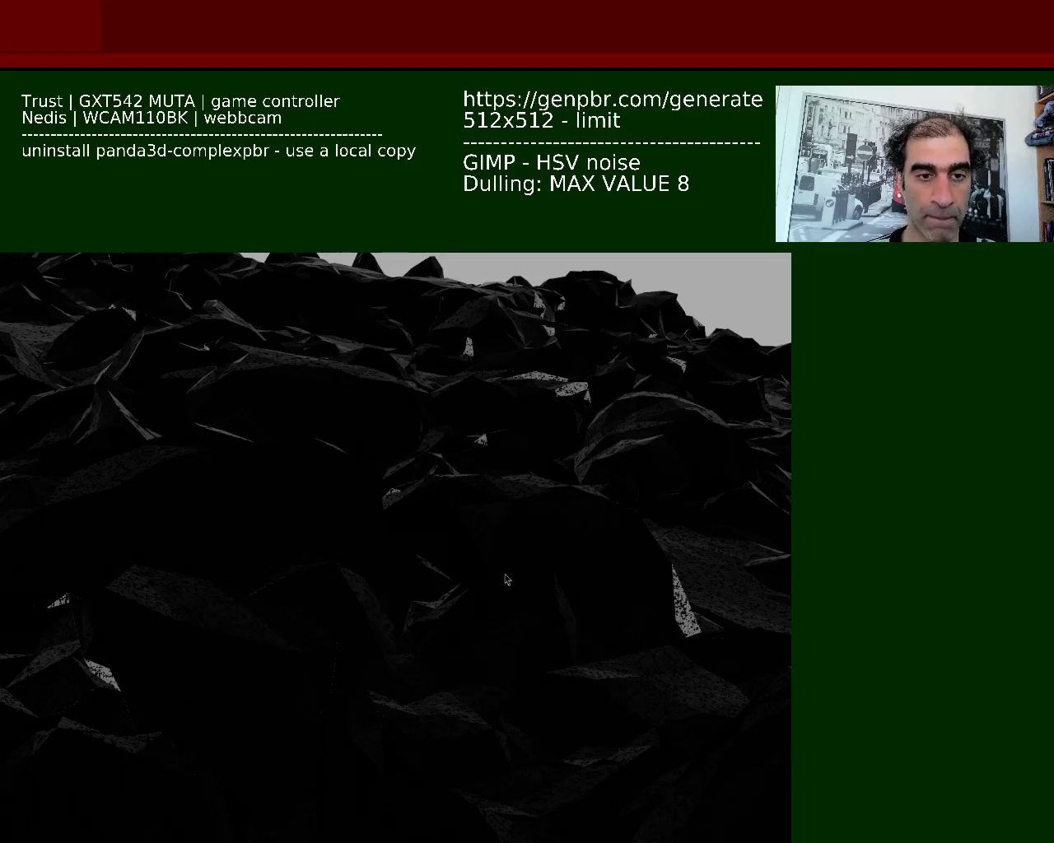
key("Escape")
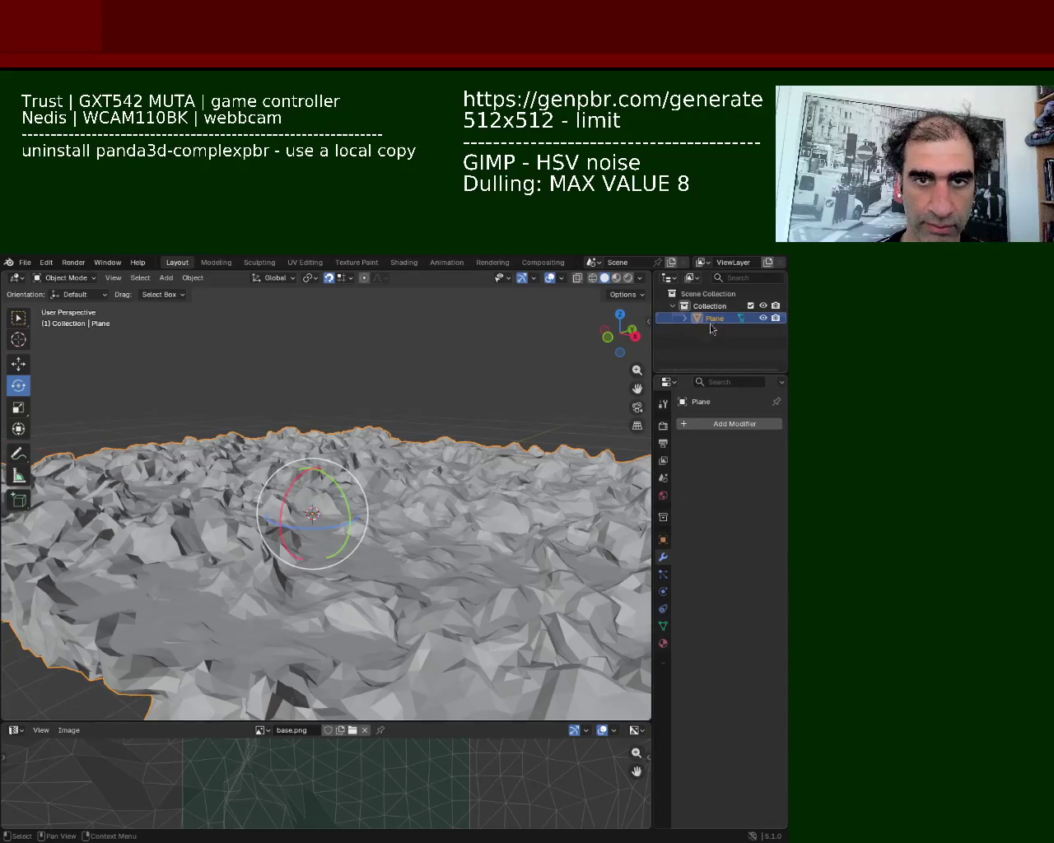
Step: Select the terrain plane and enter edit mode, selecting and deselecting its whole mesh
key("Up")
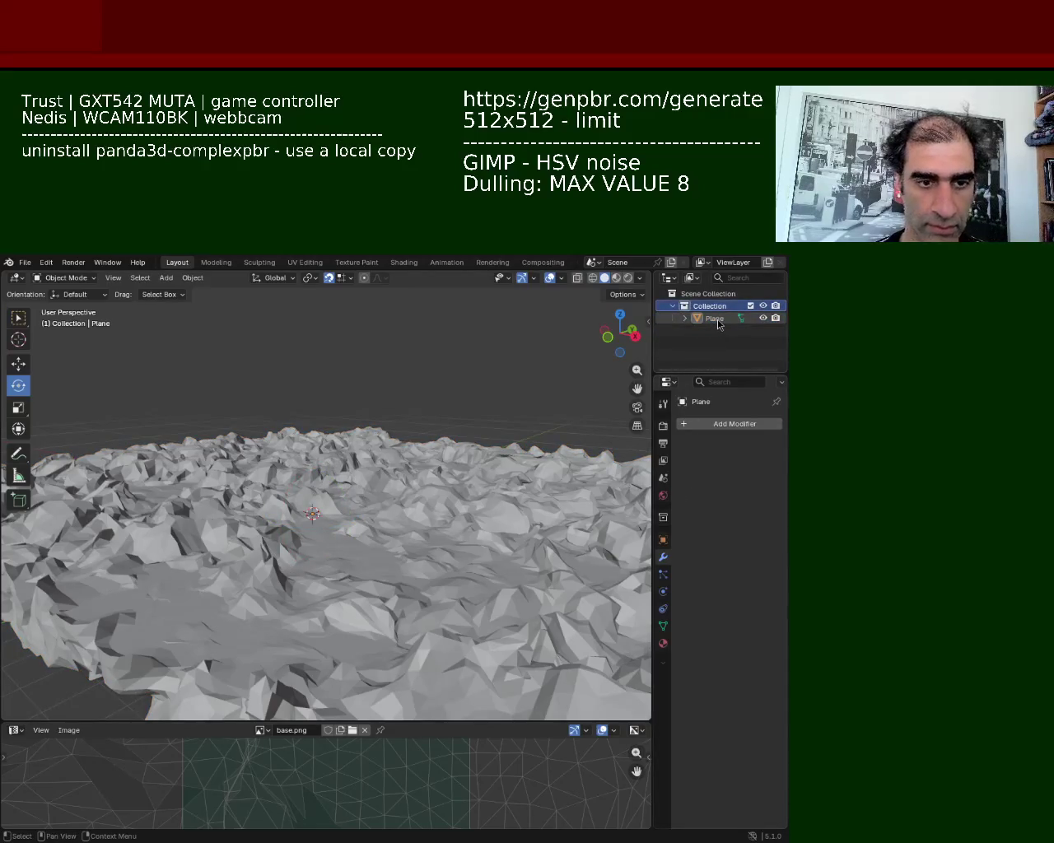
left_click(716, 321)
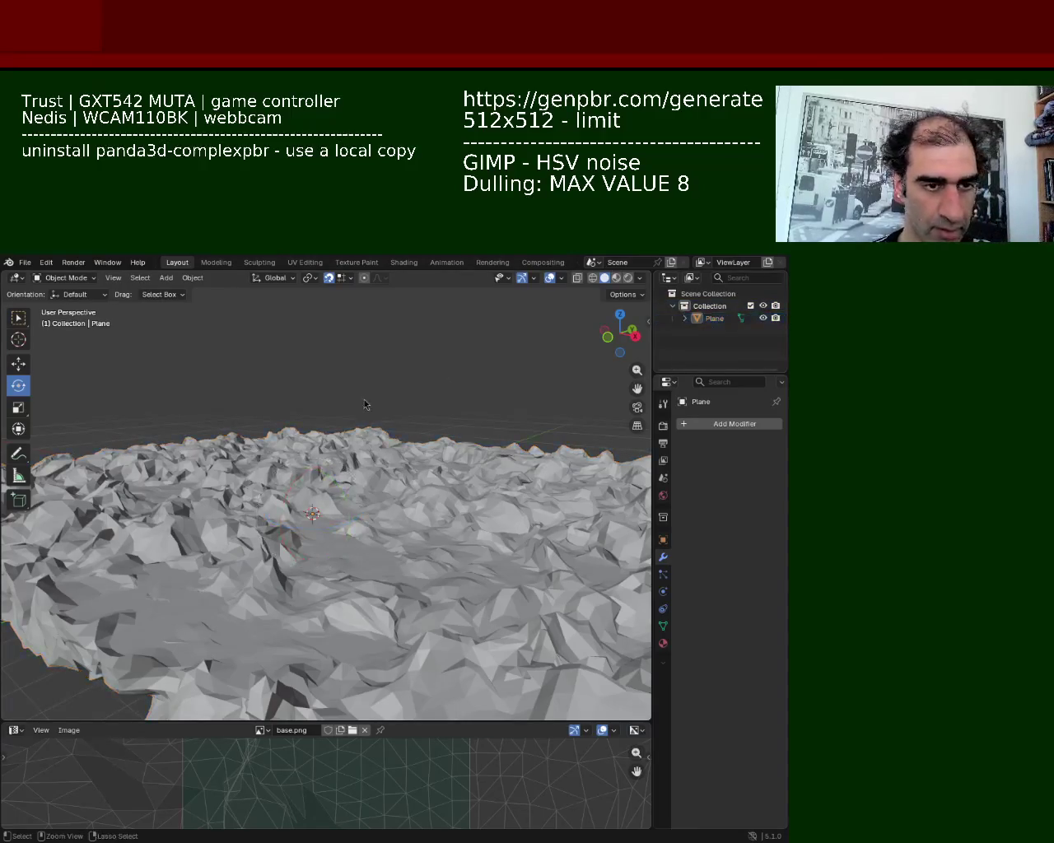
key("Tab")
key("a")
key("alt+a")
key("a")
key("alt+a")
key("Tab")
Step: Try triangulating the terrain faces with Ctrl+T while toggling edit and object mode
key("ctrl+t")
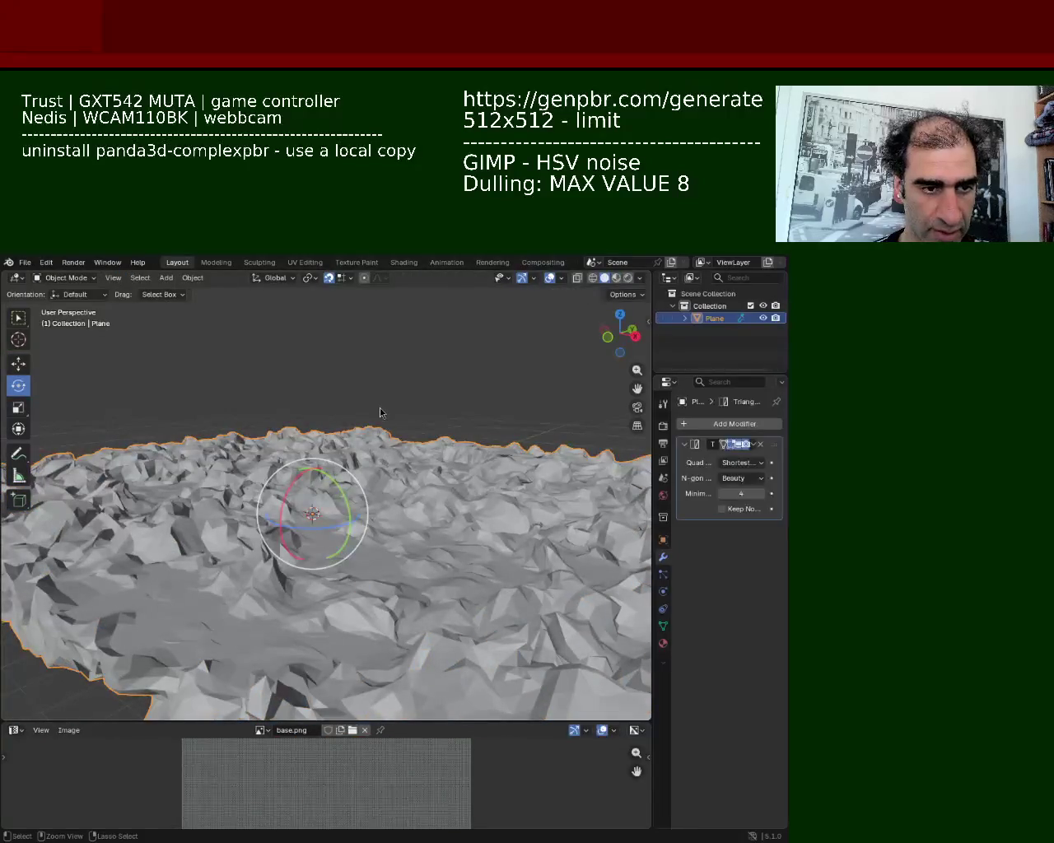
key("Tab")
key("Tab")
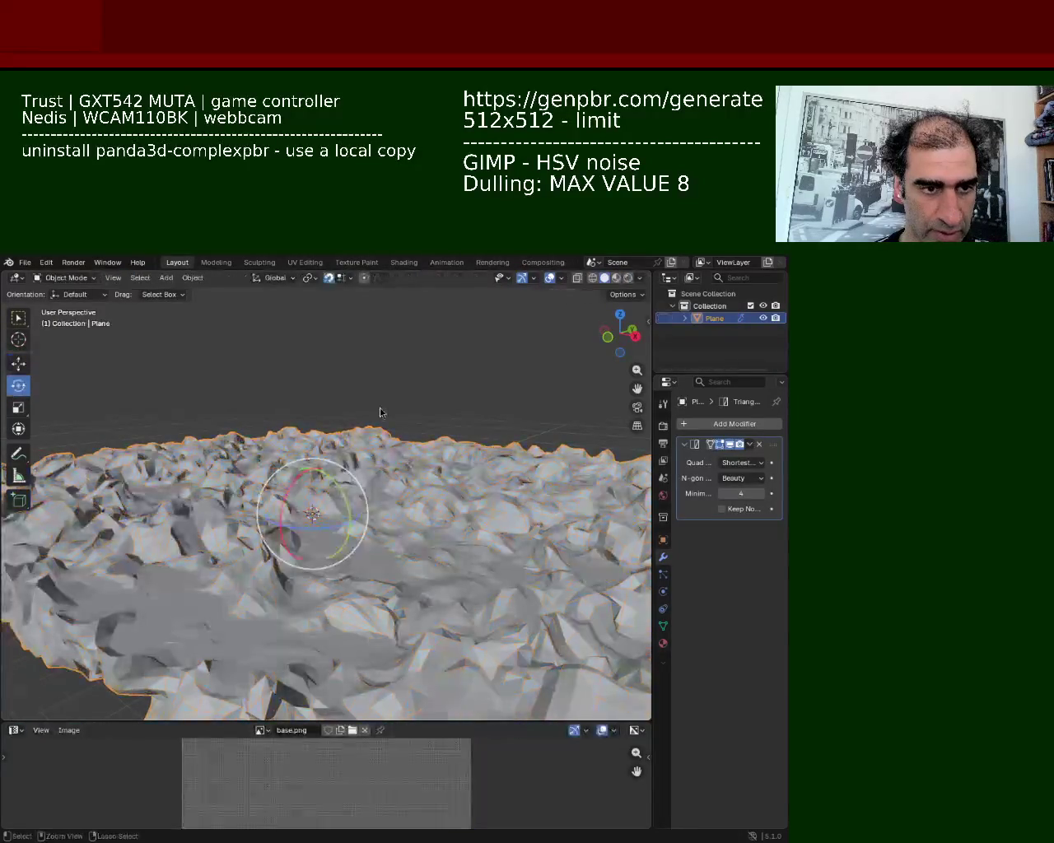
key("ctrl+a")
key("Tab")
key("alt+a")
key("a")
key("alt+a")
key("a")
Step: Undo, then redo from the undo history to restore the displaced terrain mesh
key("ctrl+z")
key("ctrl+z")
key("ctrl+z")
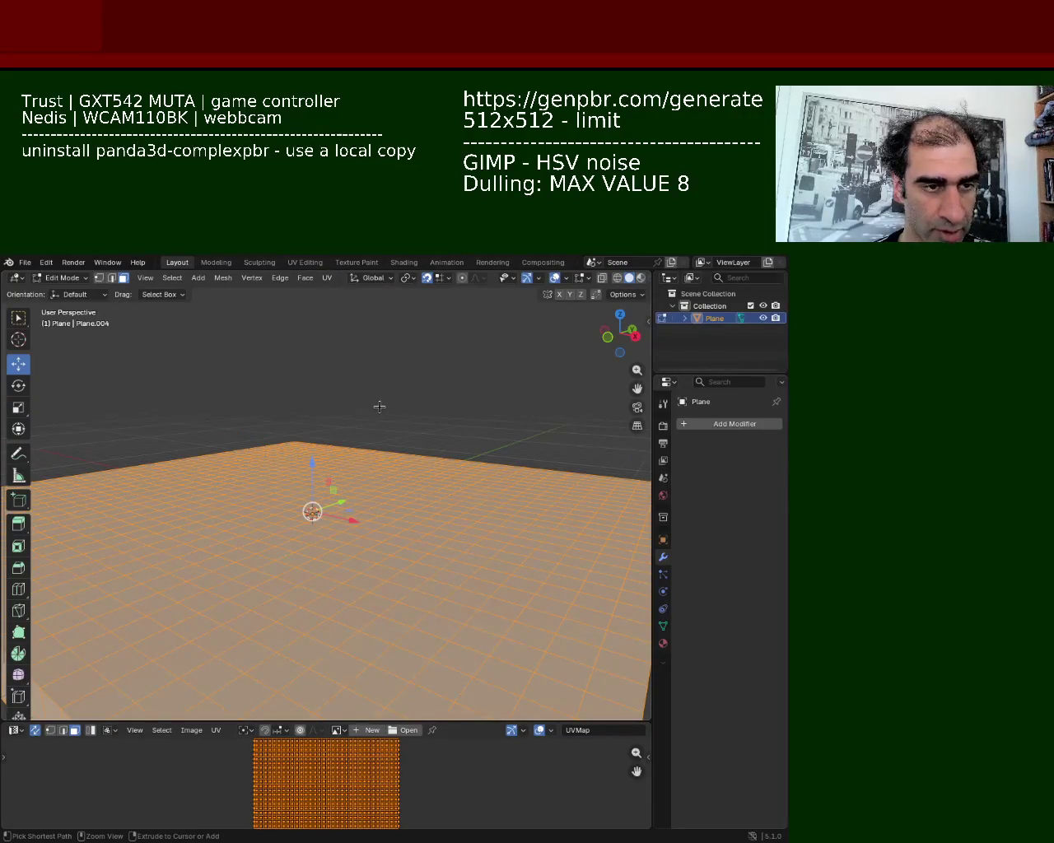
left_click(47, 261)
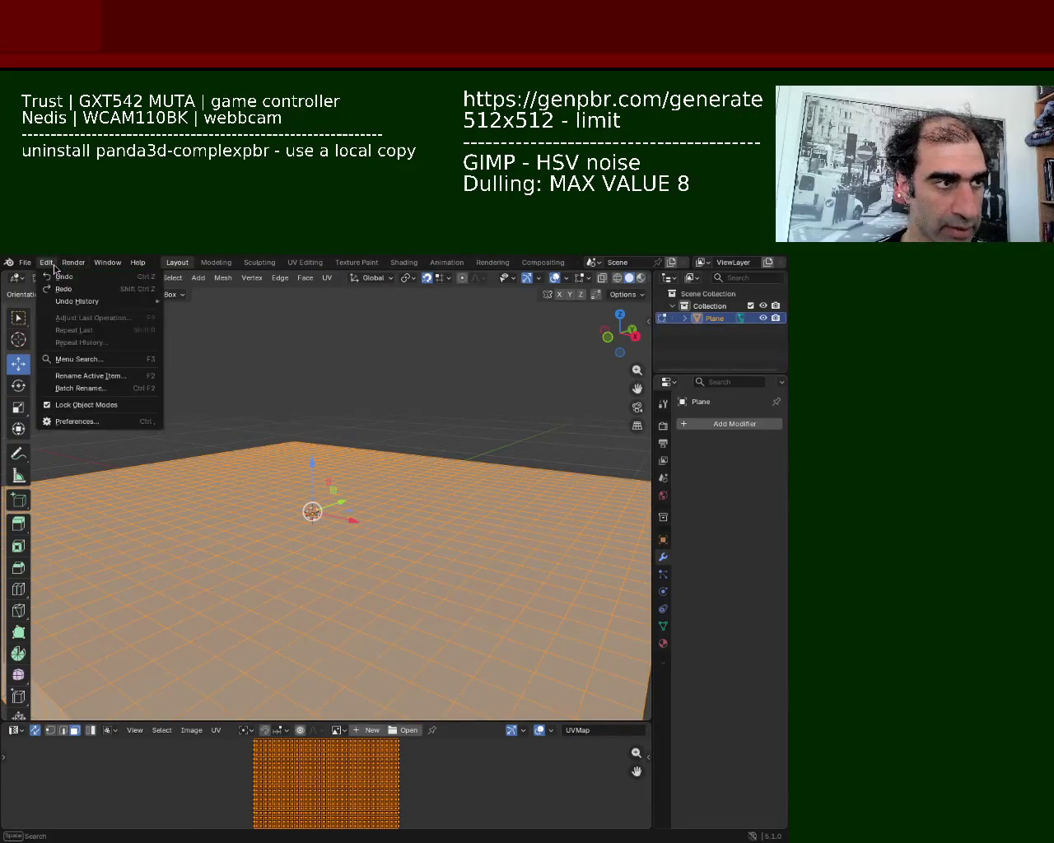
left_click(64, 289)
Step: Apply the Geometry Nodes modifier from its header dropdown, making the rocky terrain permanent
middle_click_drag(388, 504, 439, 514)
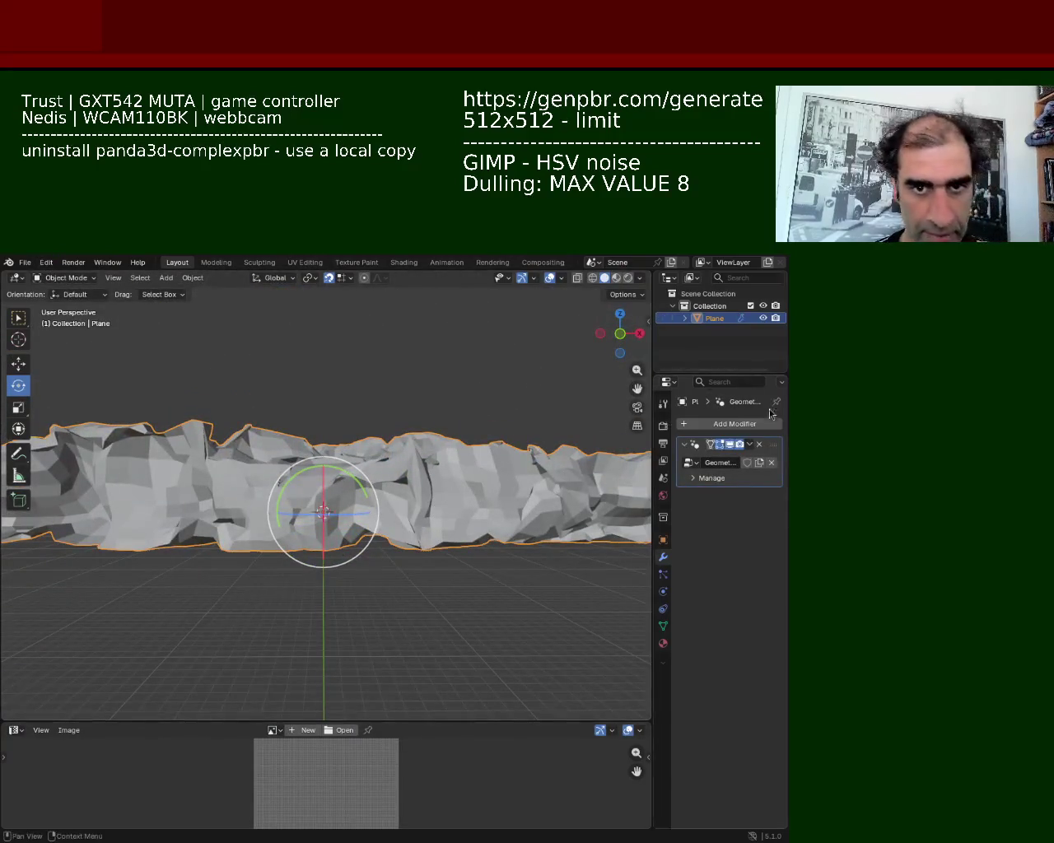
left_click(749, 444)
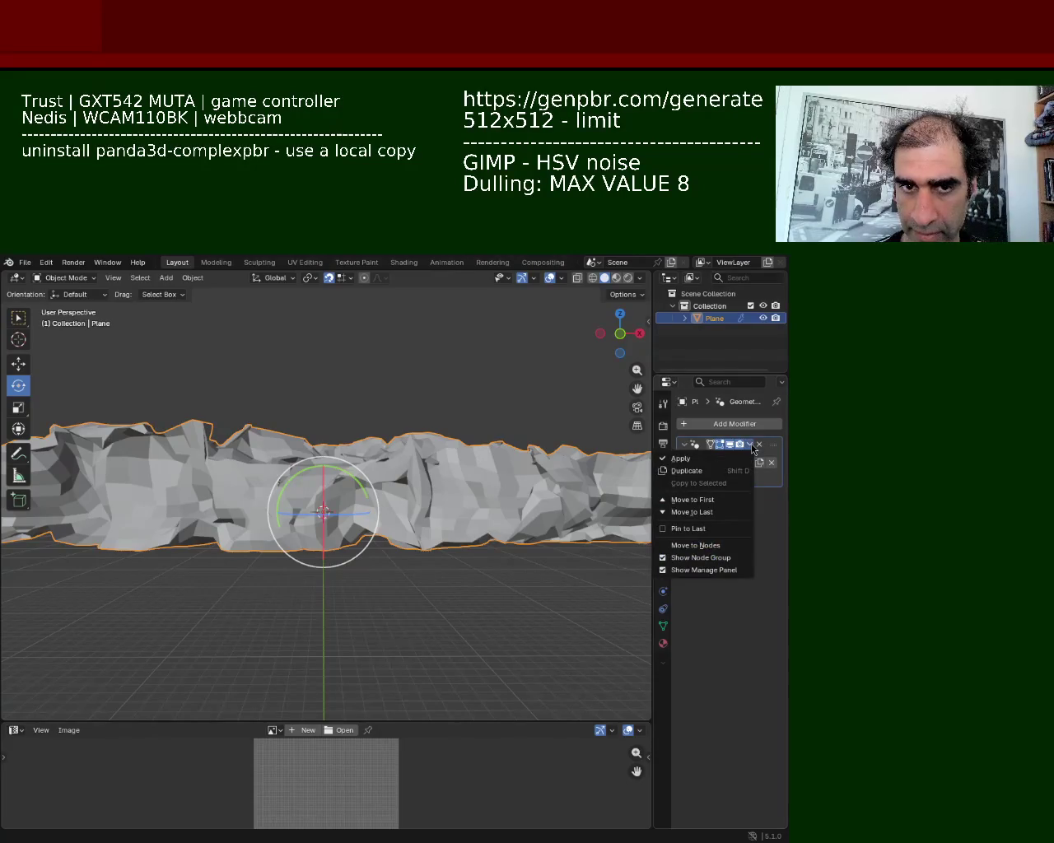
left_click(751, 449)
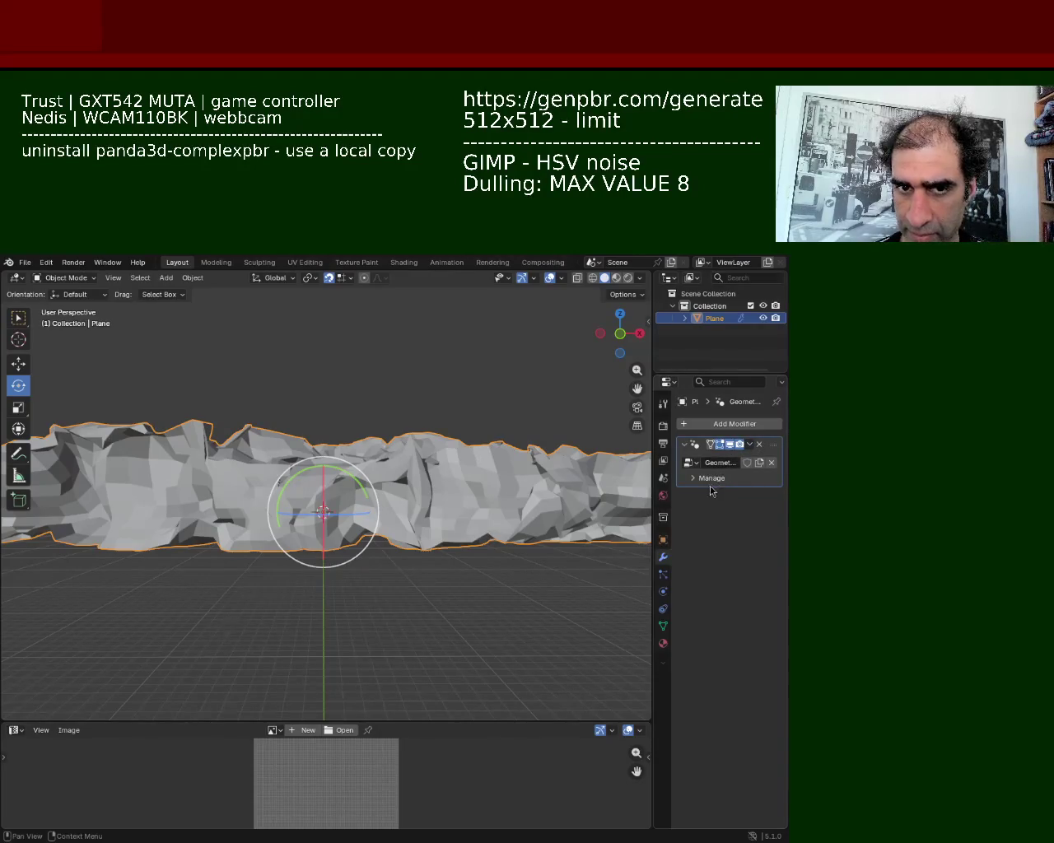
left_click(749, 444)
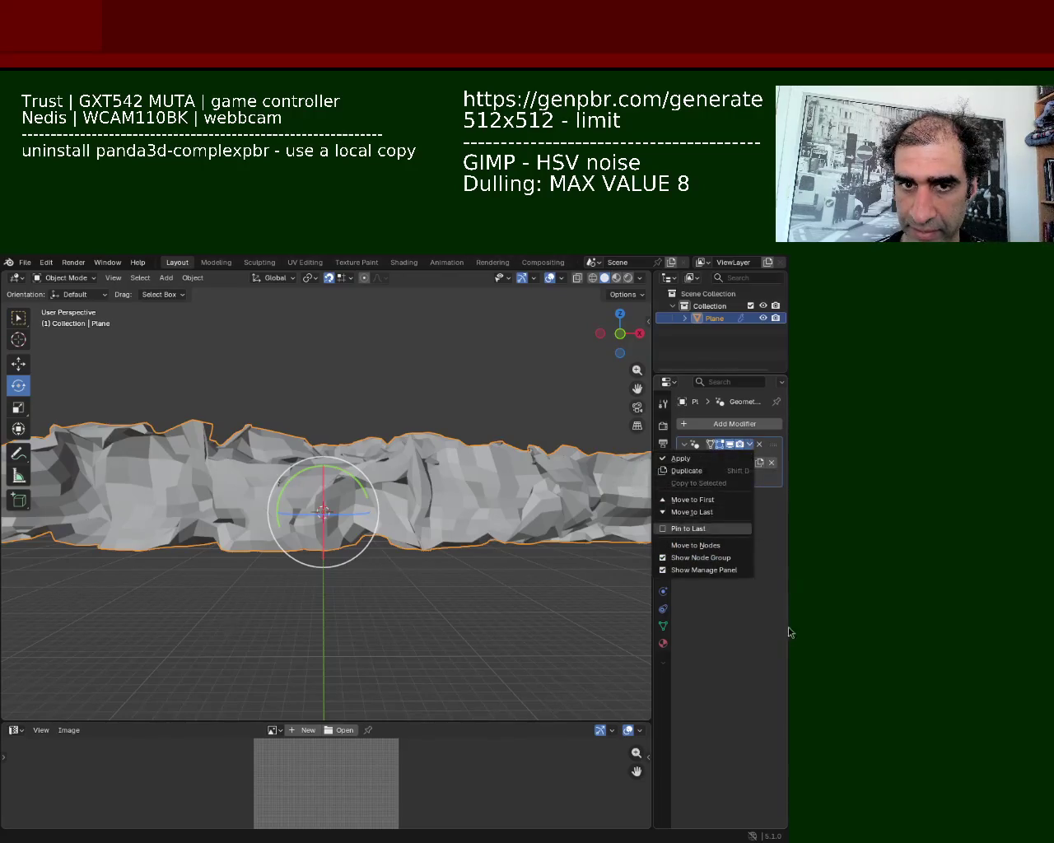
left_click(749, 444)
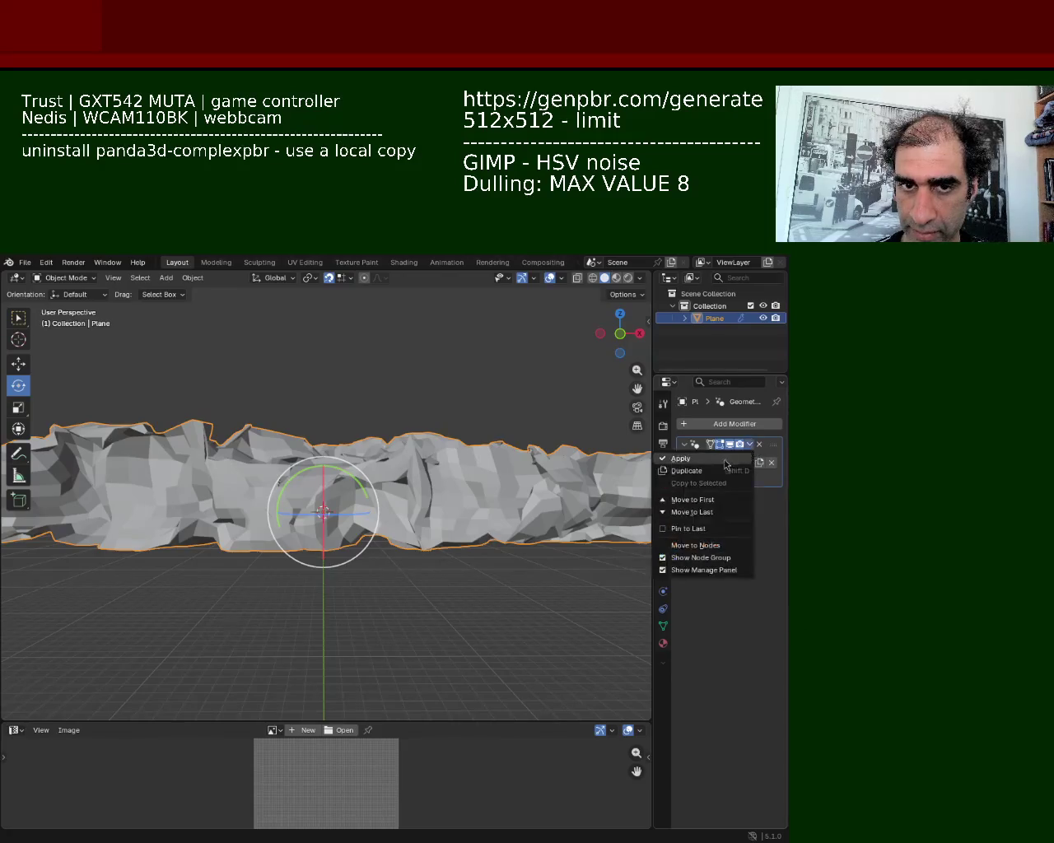
left_click(725, 465)
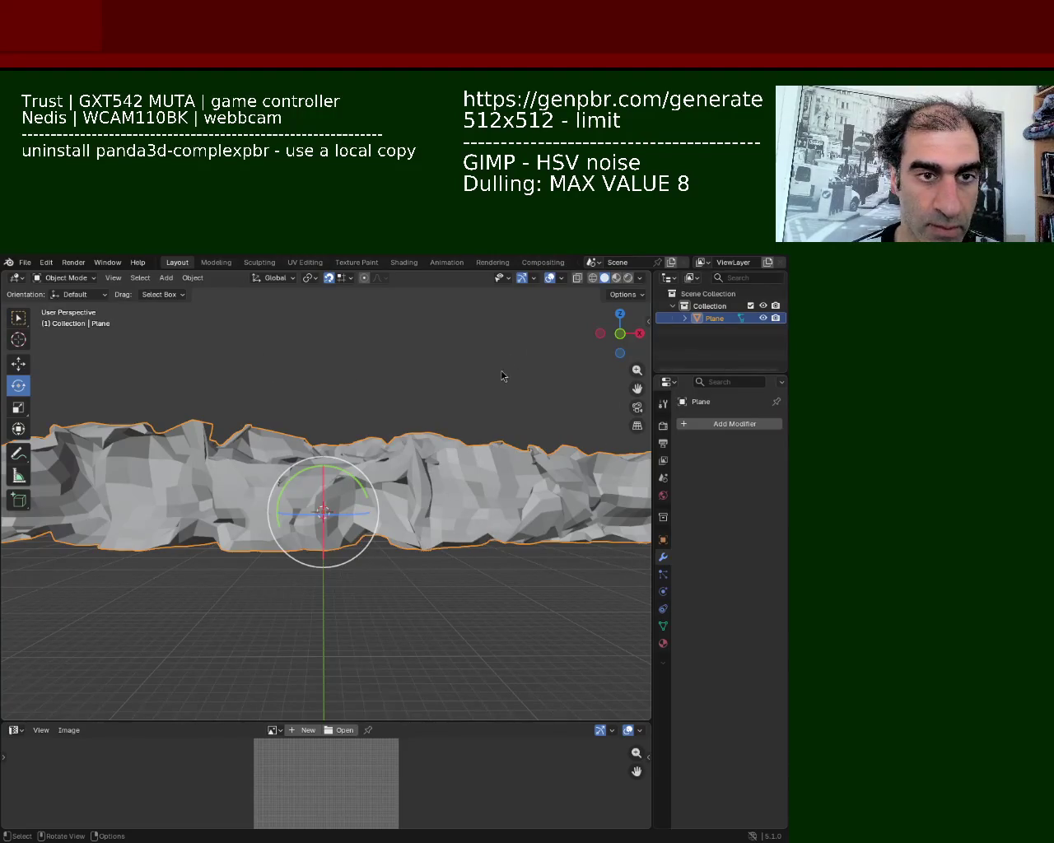
middle_click_drag(385, 453, 268, 402)
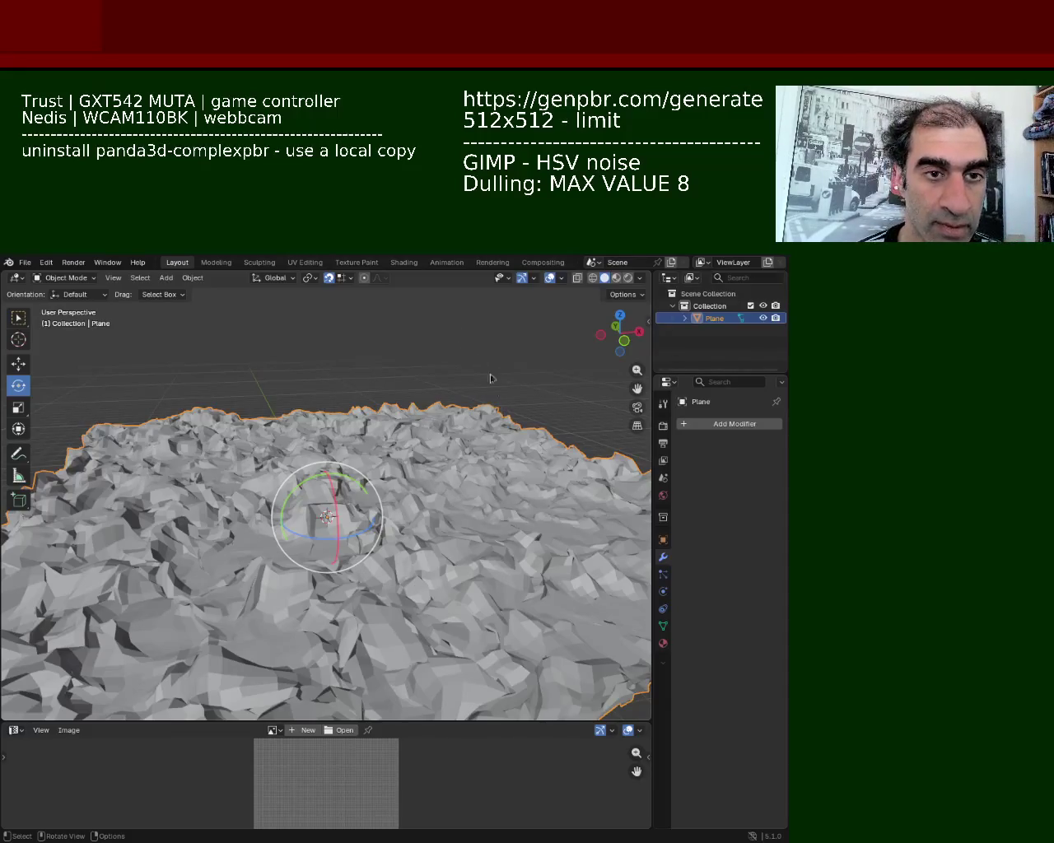
mouse_move(449, 487)
middle_mouse_down()
mouse_move(387, 582)
mouse_move(384, 438)
middle_mouse_up()
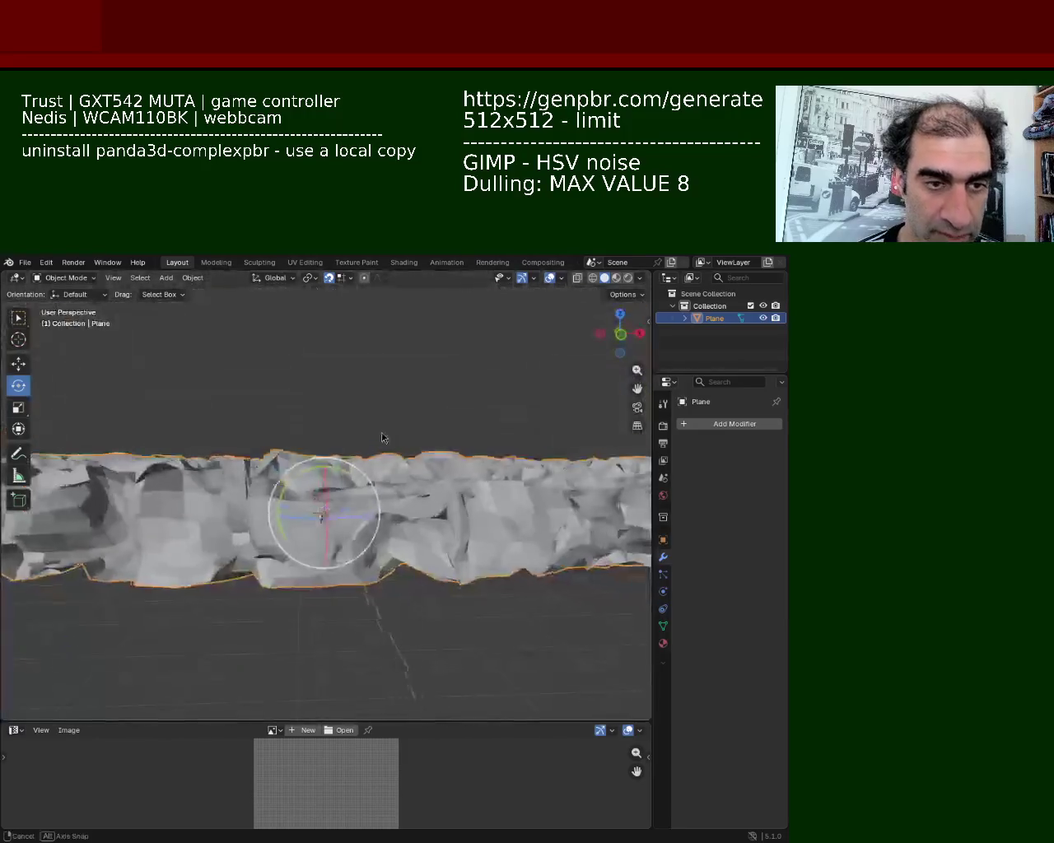
Step: Add a Generate > Triangulate modifier to the terrain via Add Modifier and open its header dropdown
left_click(708, 424)
left_click(692, 427)
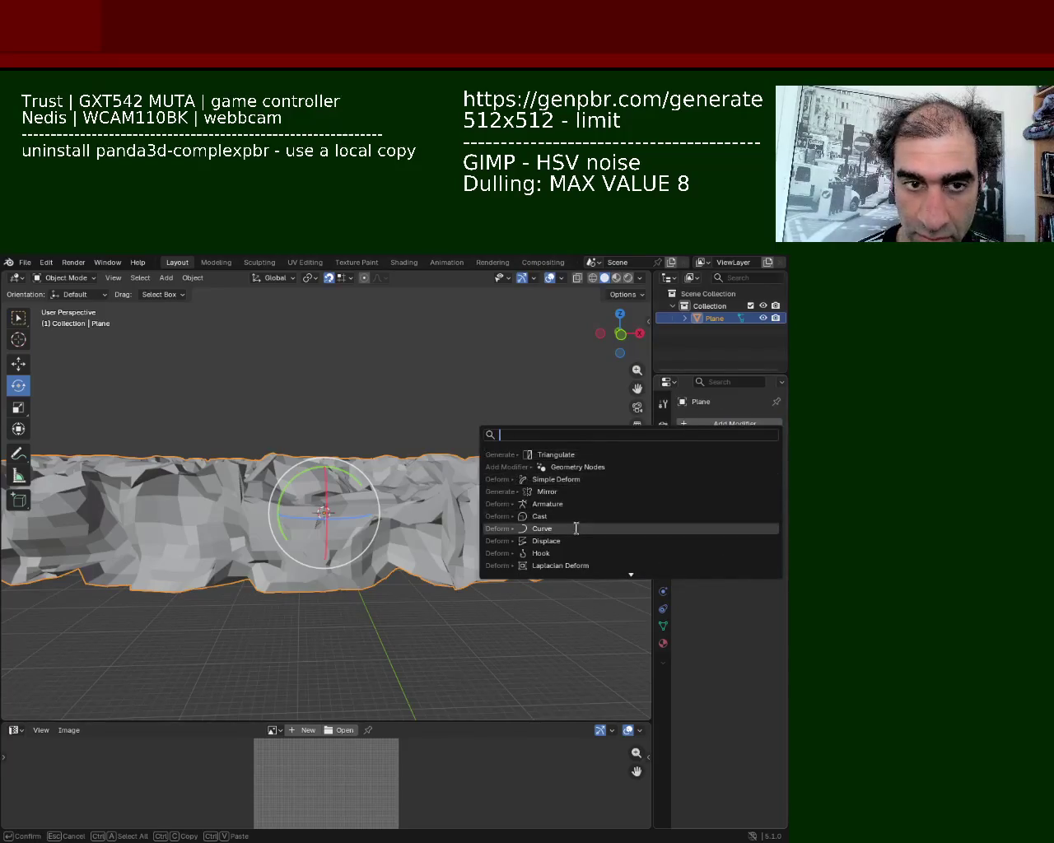
left_click(620, 455)
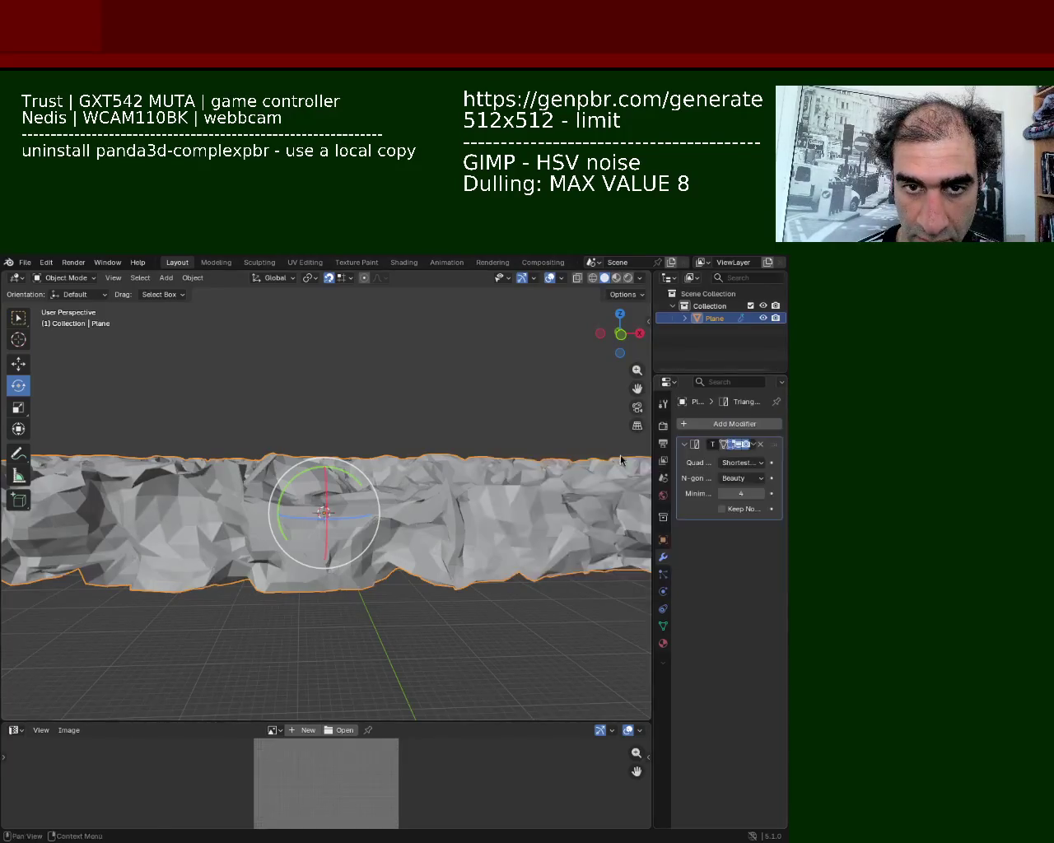
left_click(750, 445)
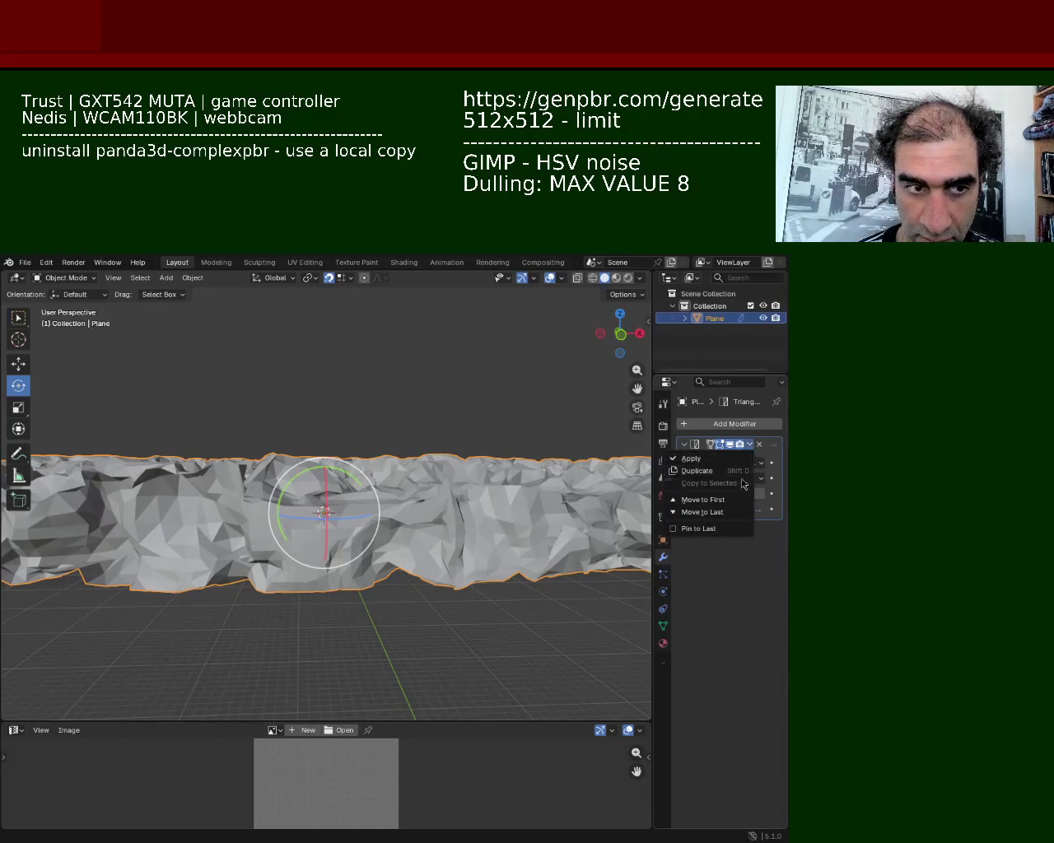